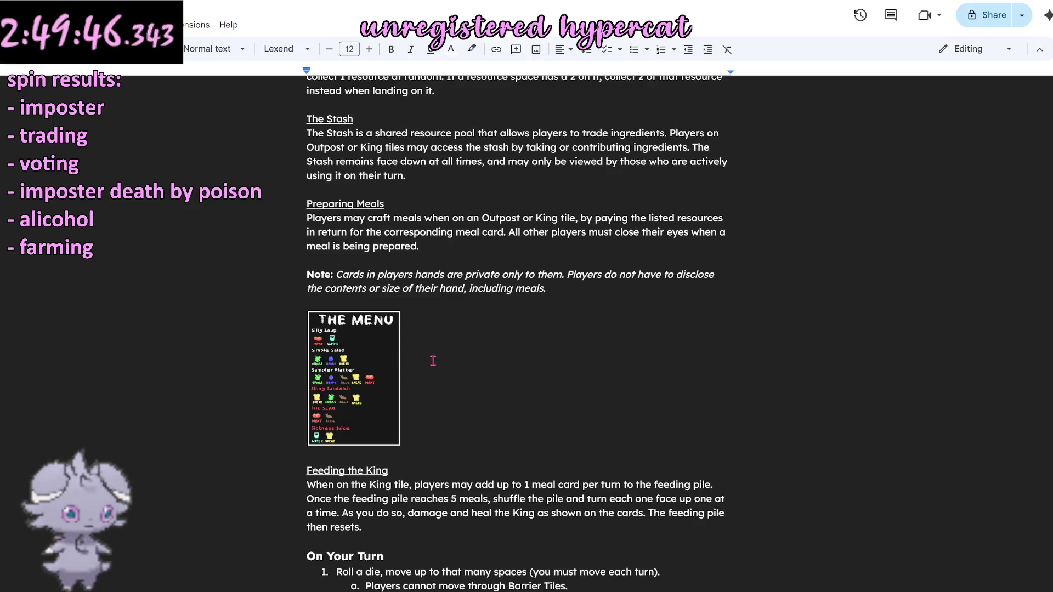
pyautogui.scroll(-4, 433, 361)
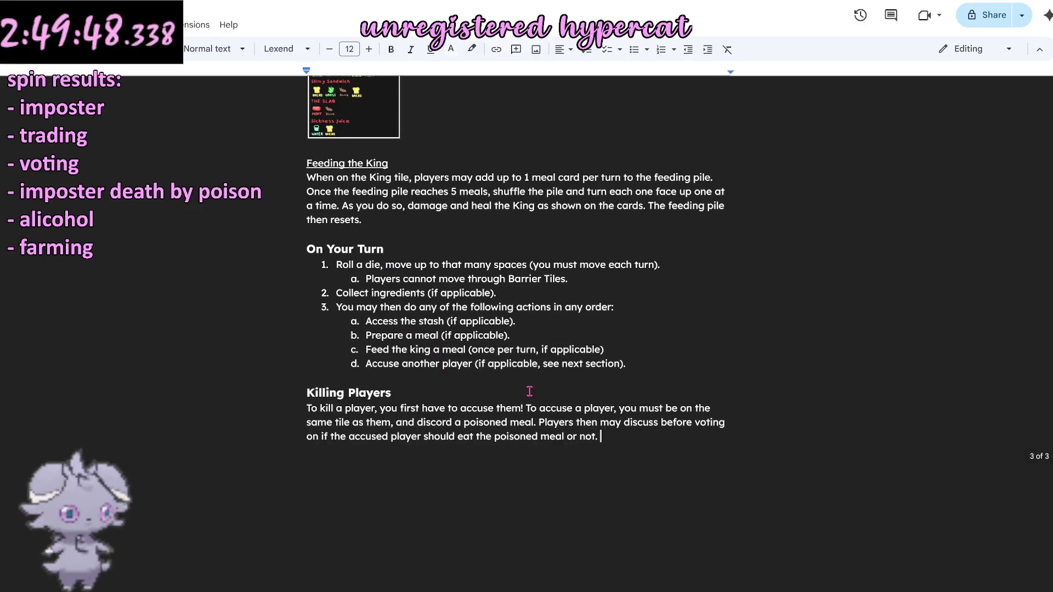
# Place the caret at the end of the Killing Players paragraph, after 'or not.'.
pyautogui.moveTo(623, 439); pyautogui.dragTo(280, 407)
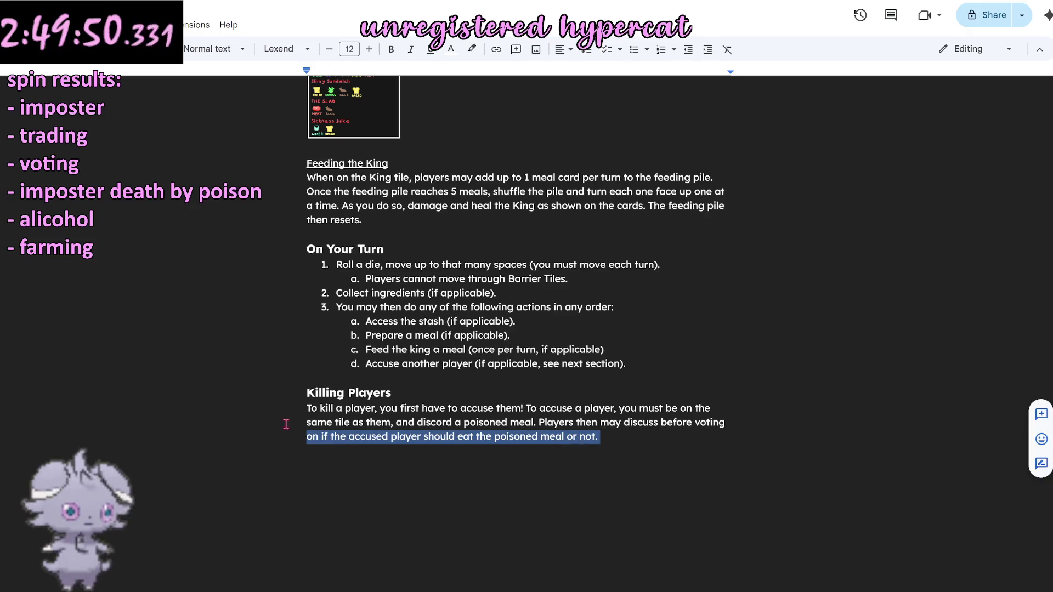
pyautogui.click(631, 437)
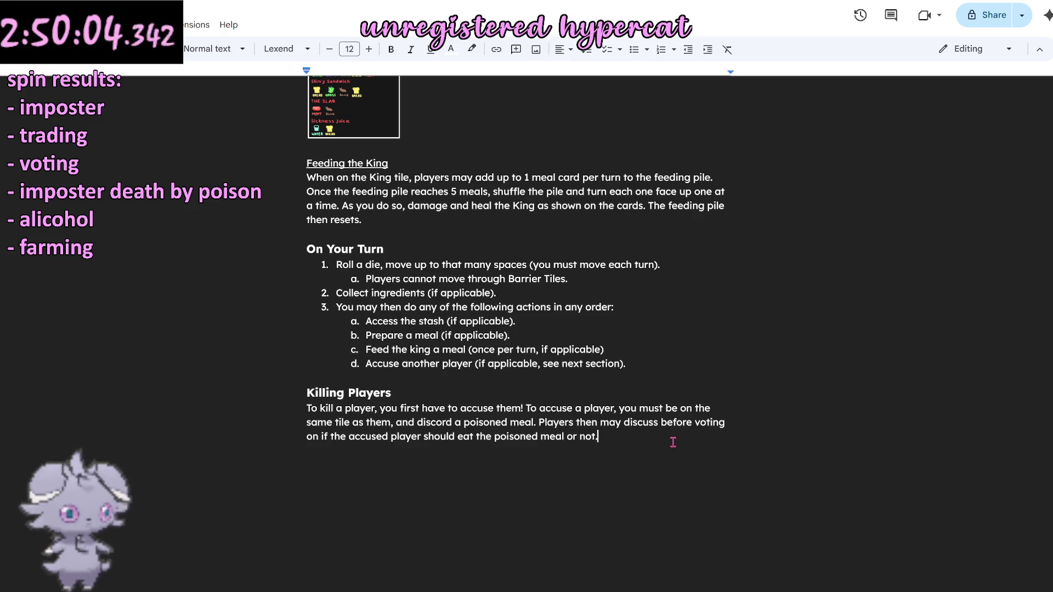
# Start a new paragraph reading 'If the majority of players' below the rules text.
pyautogui.press('Return')
pyautogui.press('Return')
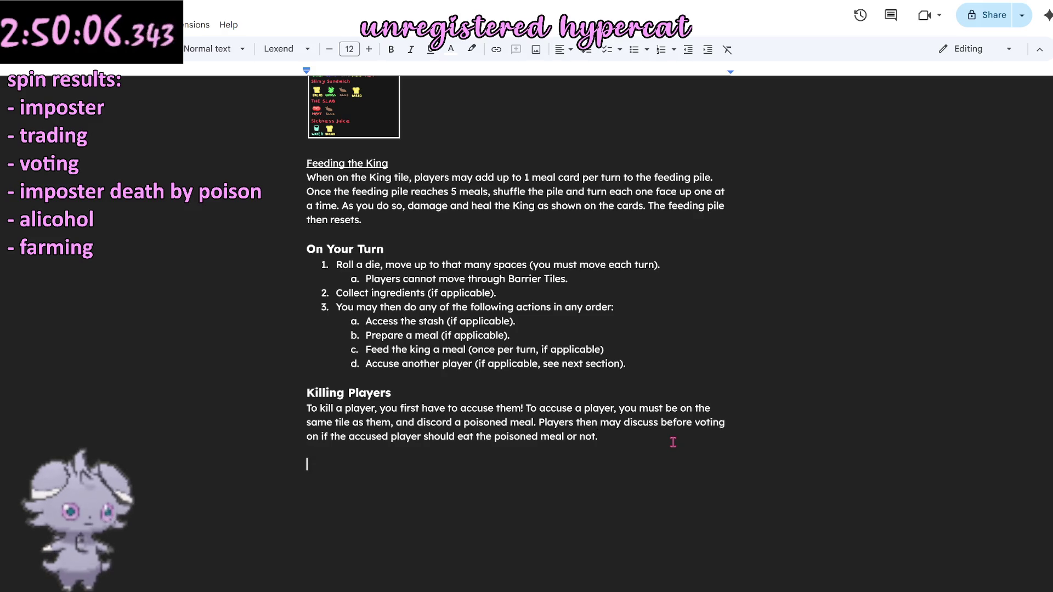
pyautogui.write('If the ma')
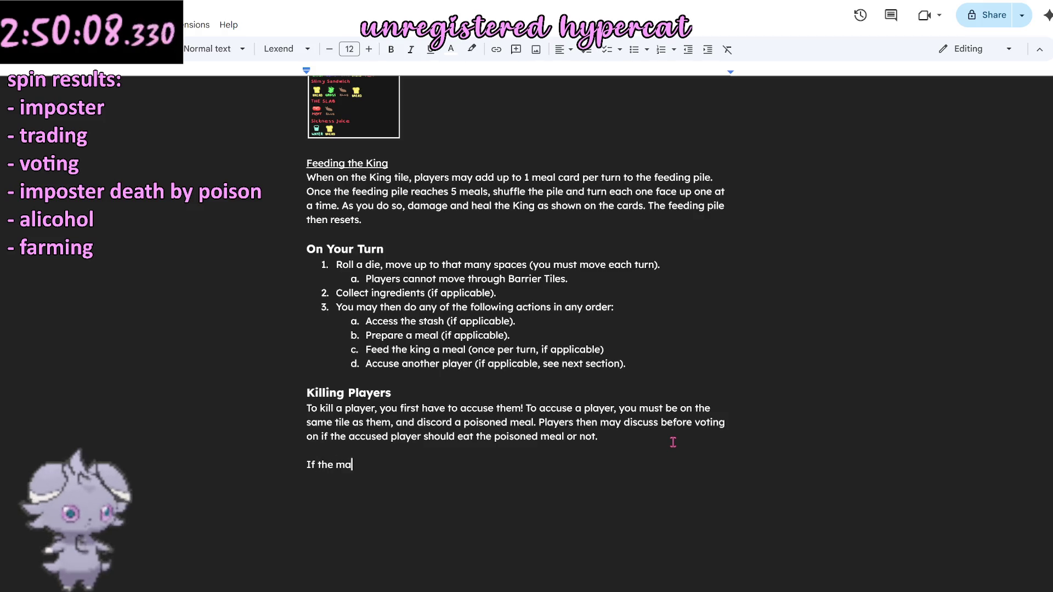
pyautogui.write('jority ')
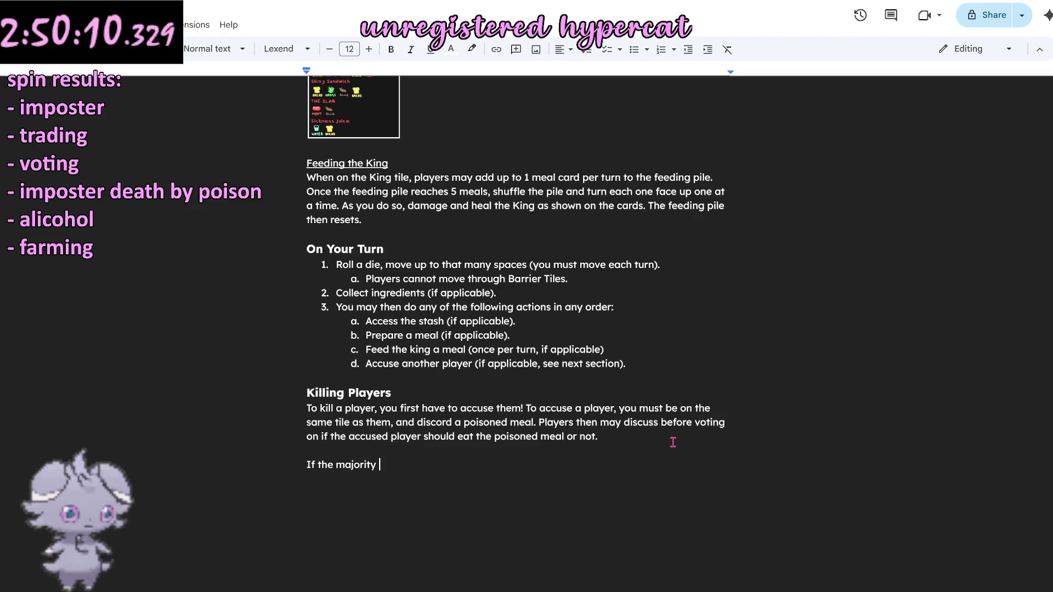
pyautogui.write('of pla')
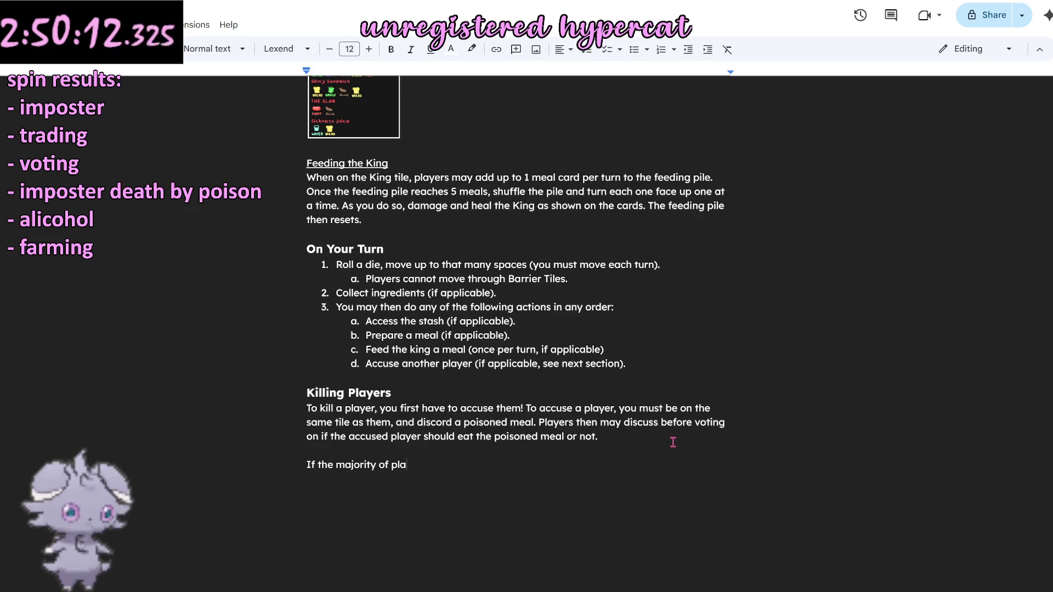
pyautogui.write('yers')
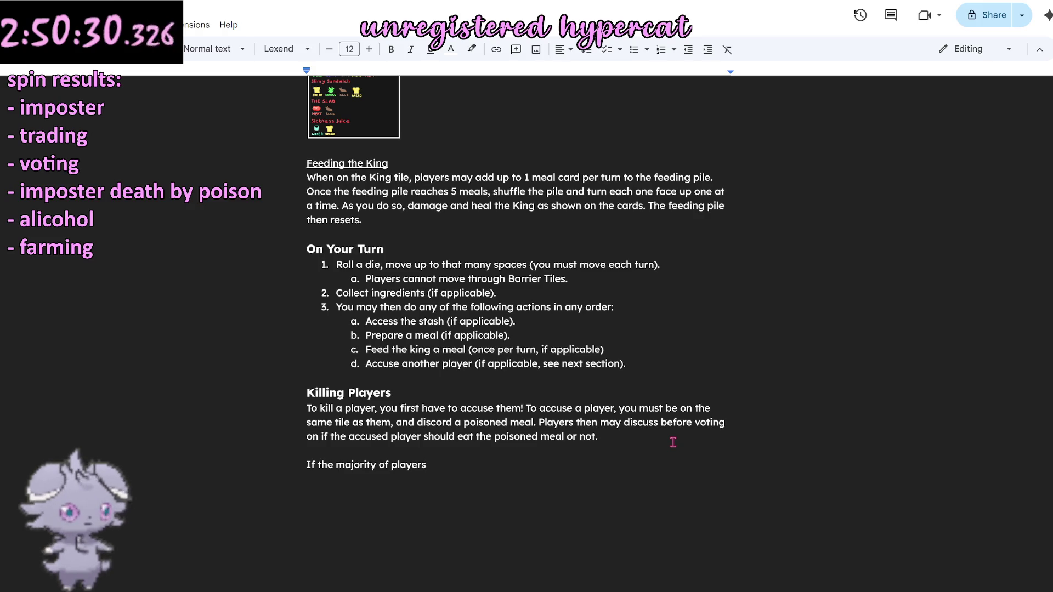
# Add the sentence that players vote by raising a hand to kill the accused, keeping it down if they dont.
pyautogui.click(613, 437)
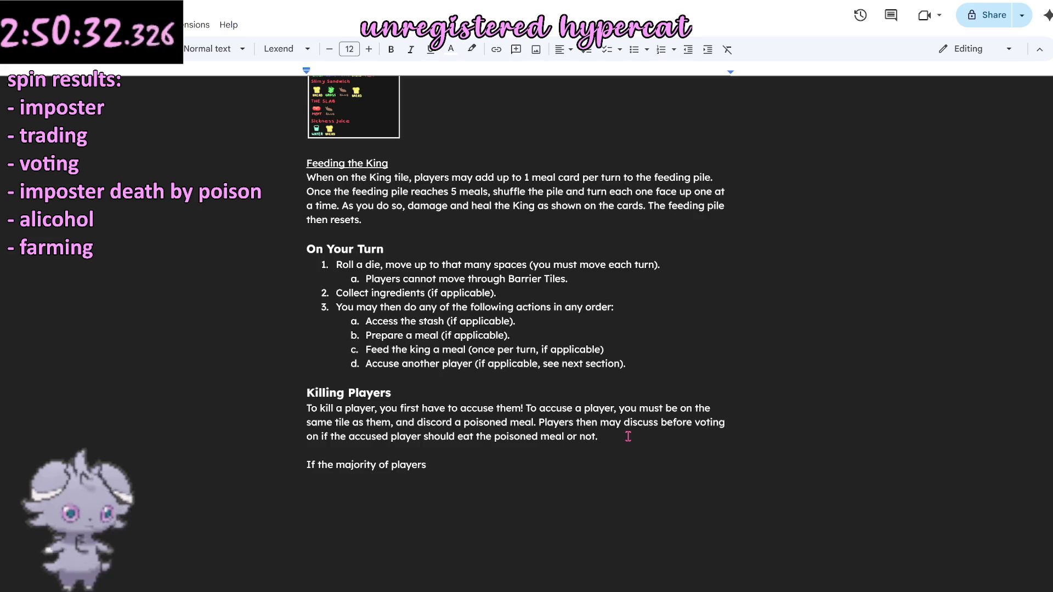
pyautogui.write(' Playe')
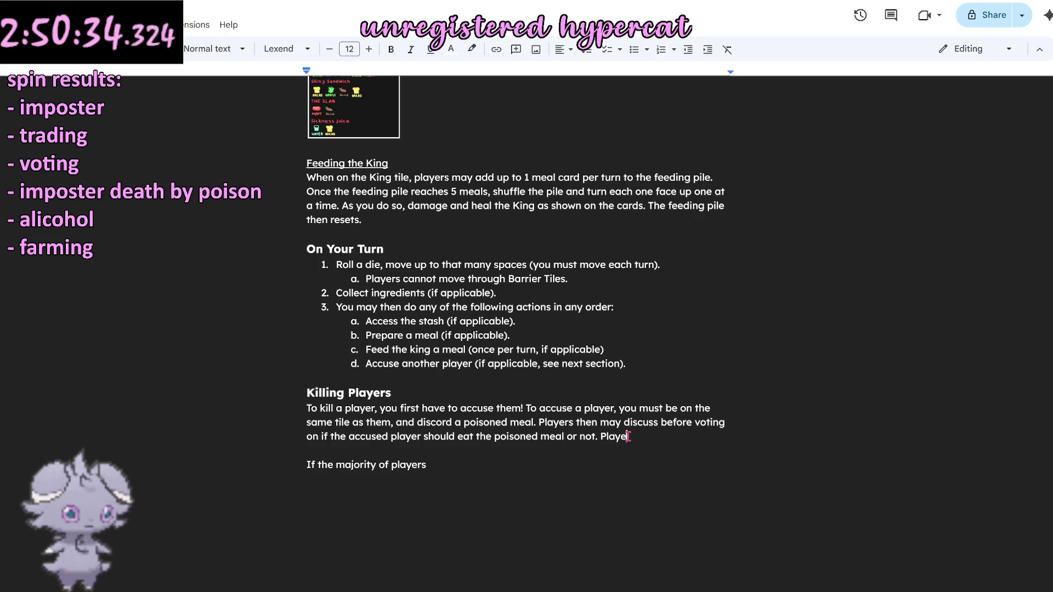
pyautogui.write('rs vote by ')
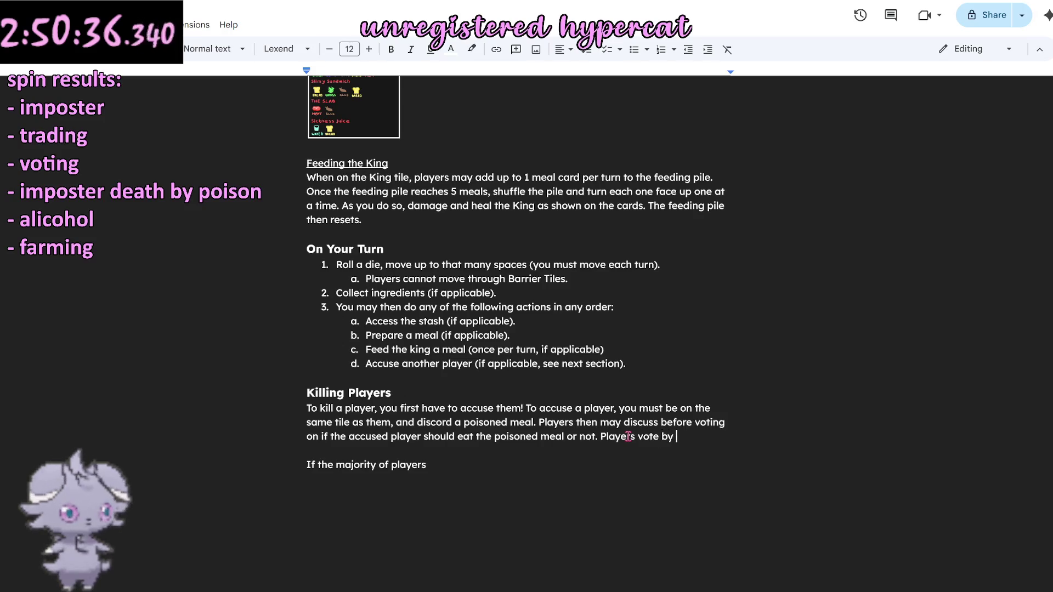
pyautogui.write('putting their h')
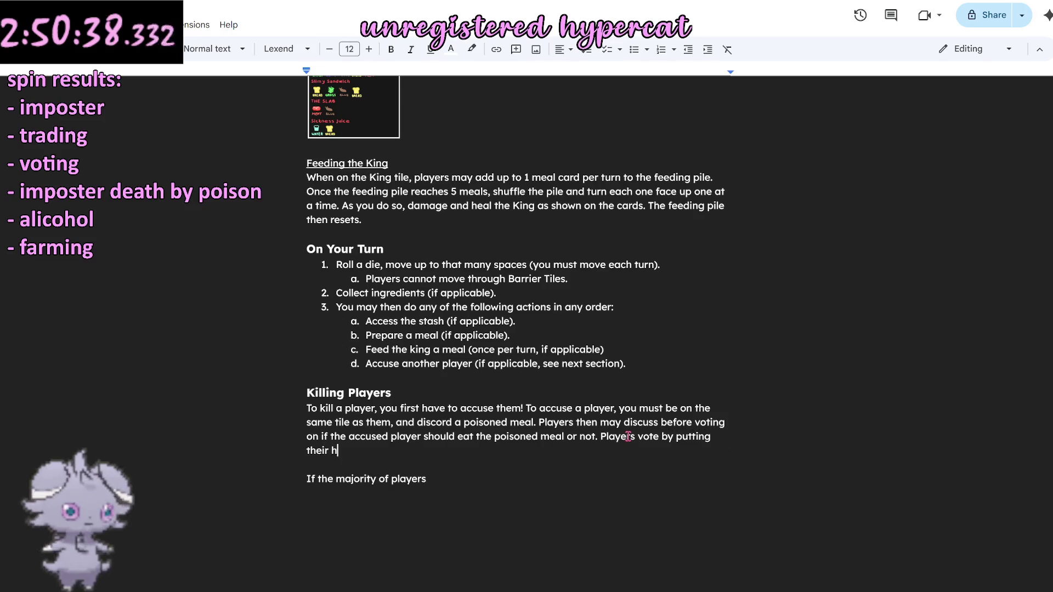
pyautogui.write('and up if they want ')
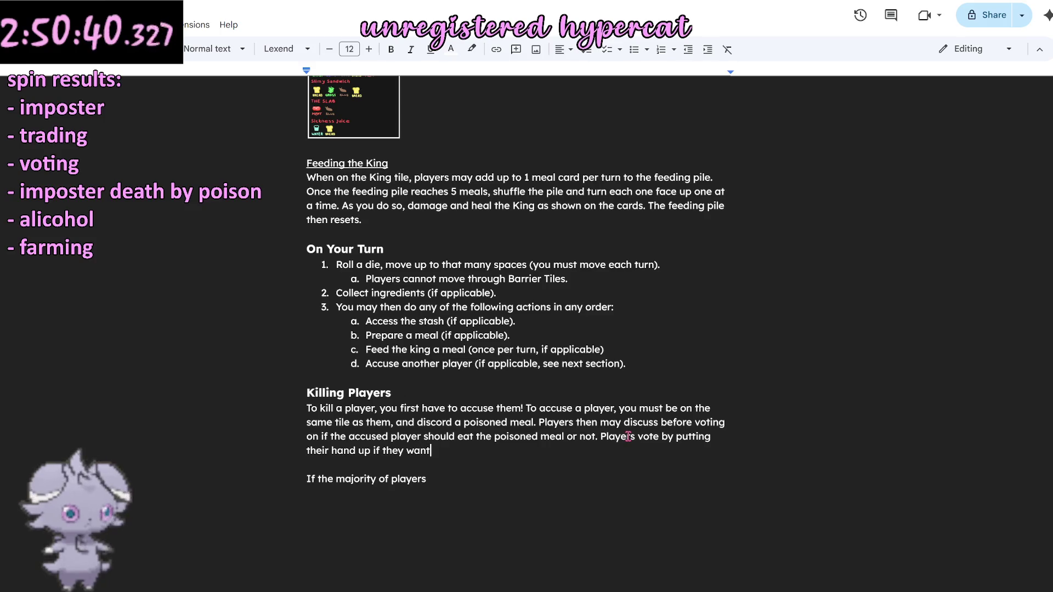
pyautogui.write('to kill the accu')
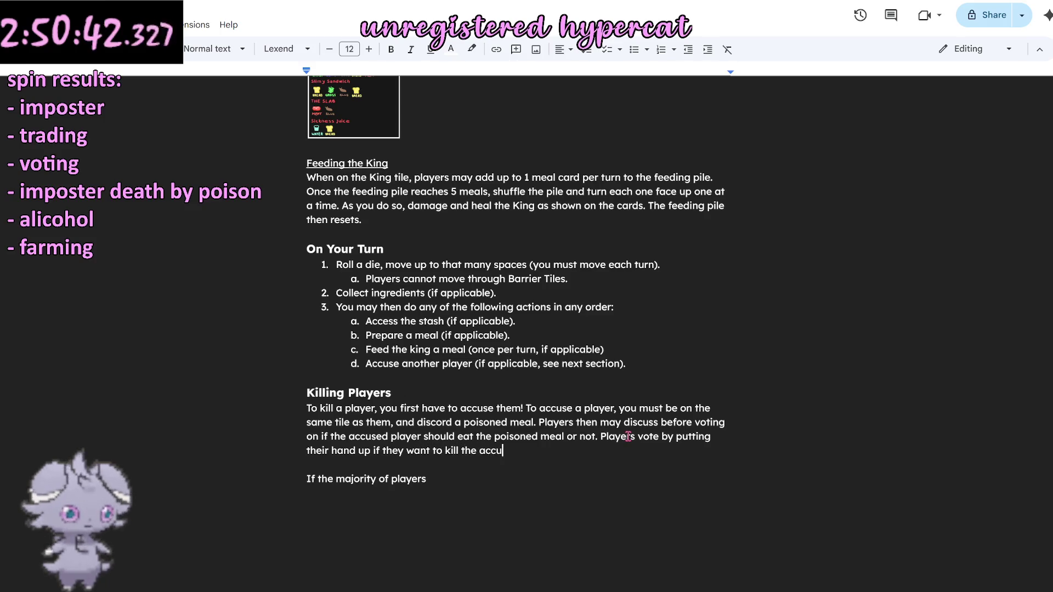
pyautogui.write('sed player, and k')
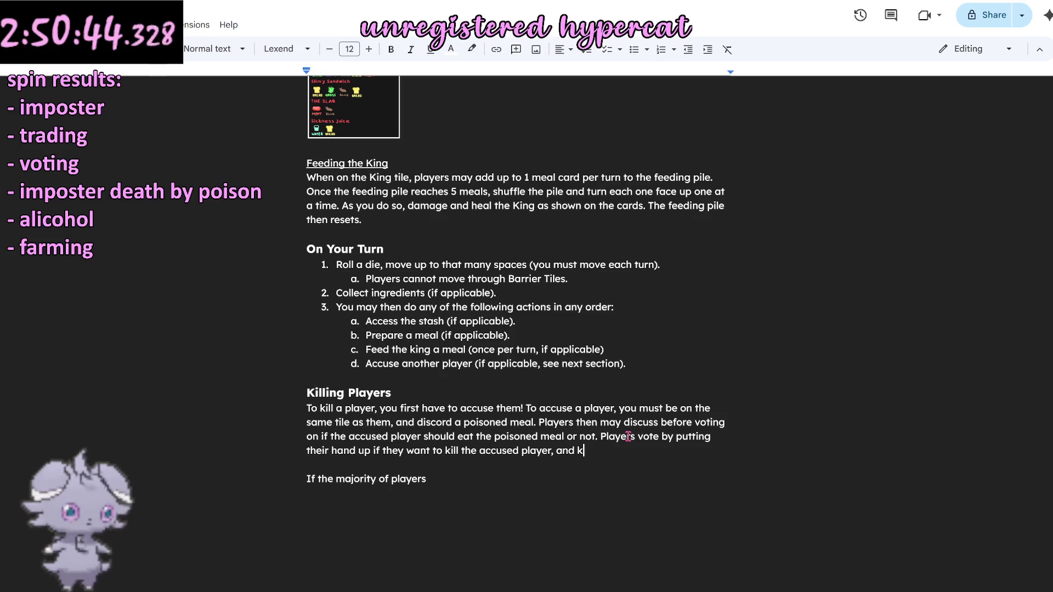
pyautogui.write('eeping it down if they')
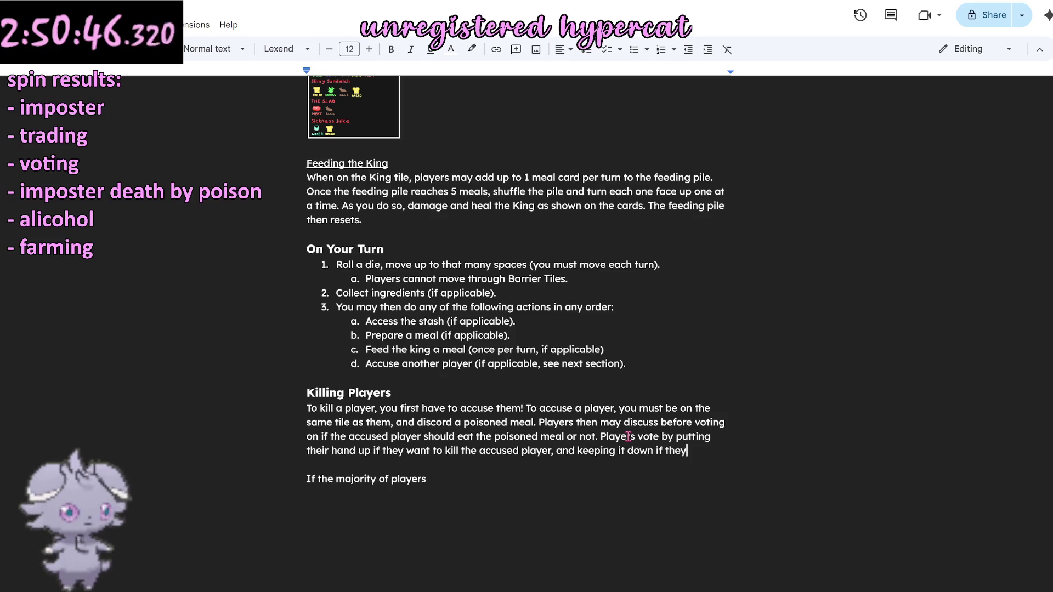
pyautogui.write(' dont.')
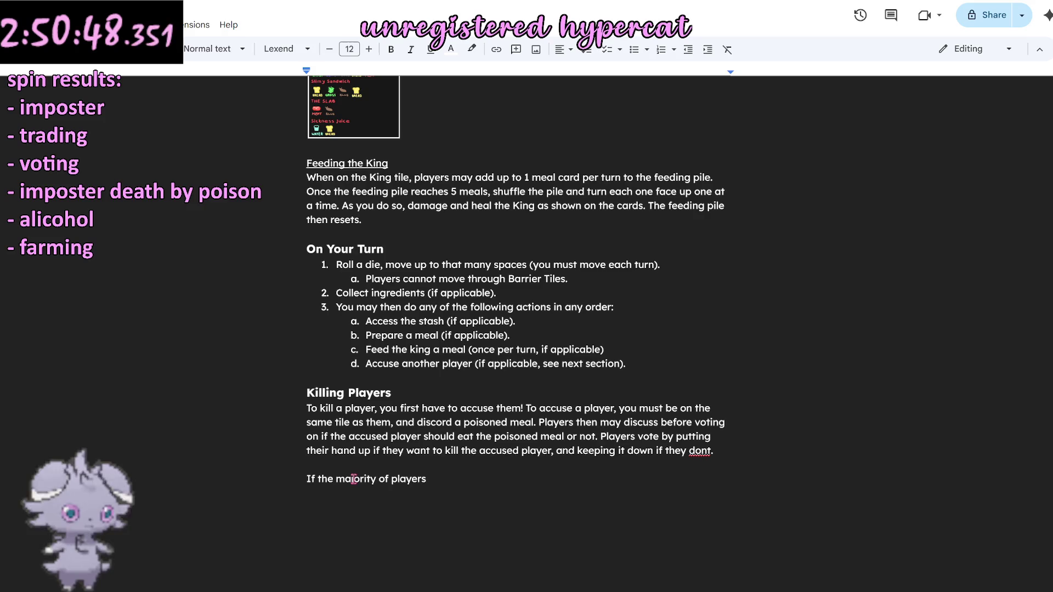
pyautogui.click(373, 479)
# Finish the sentence so the majority-voted accused player is eliminated from the game, and correct dont to don't.
pyautogui.click(462, 484)
pyautogui.write('vo')
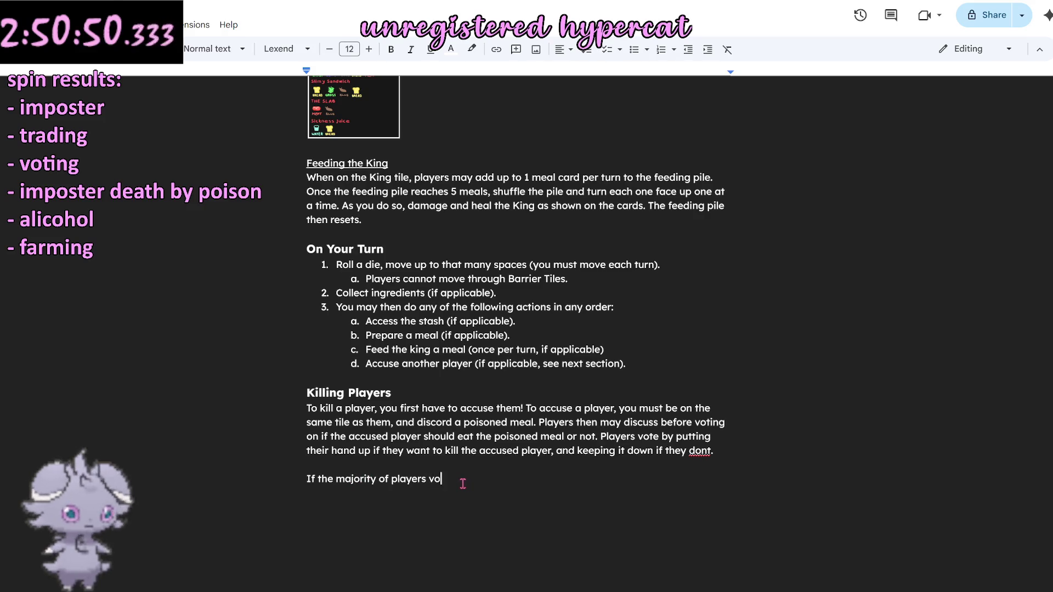
pyautogui.write('te to')
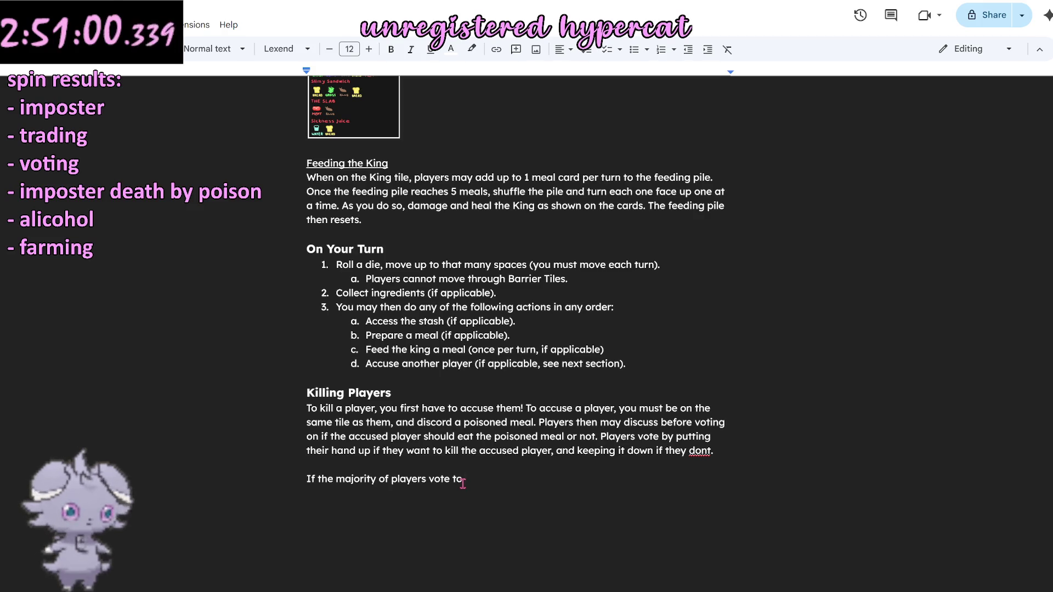
pyautogui.write(' kill the')
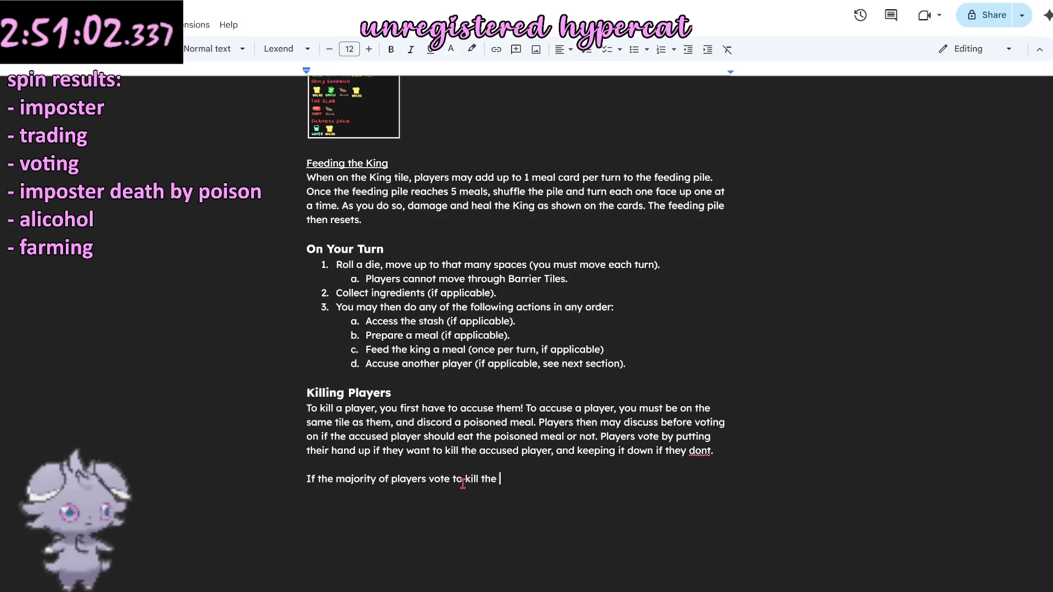
pyautogui.write(' accused player, t')
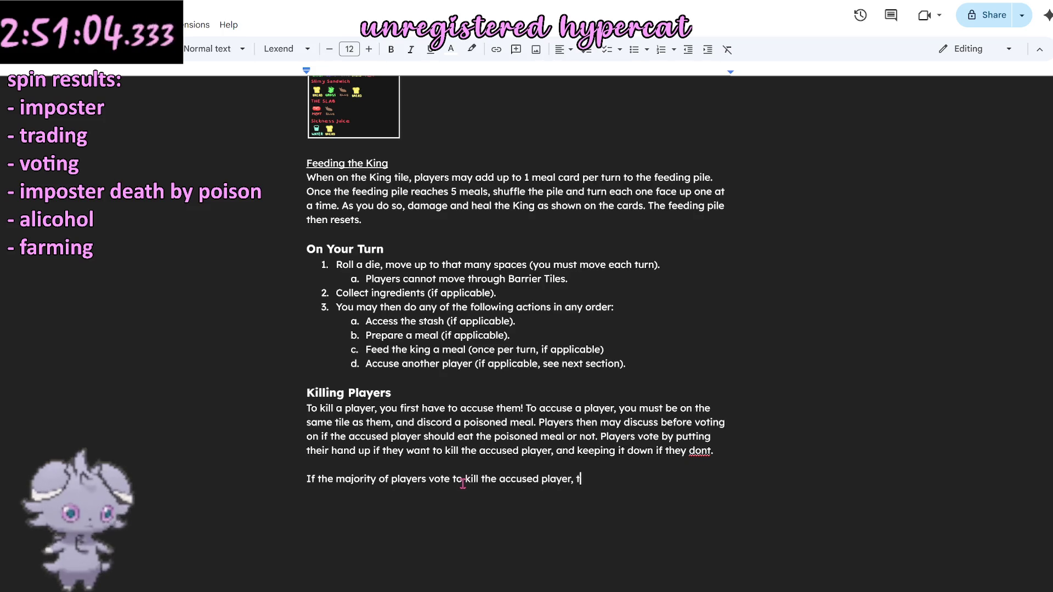
pyautogui.write('hey are el')
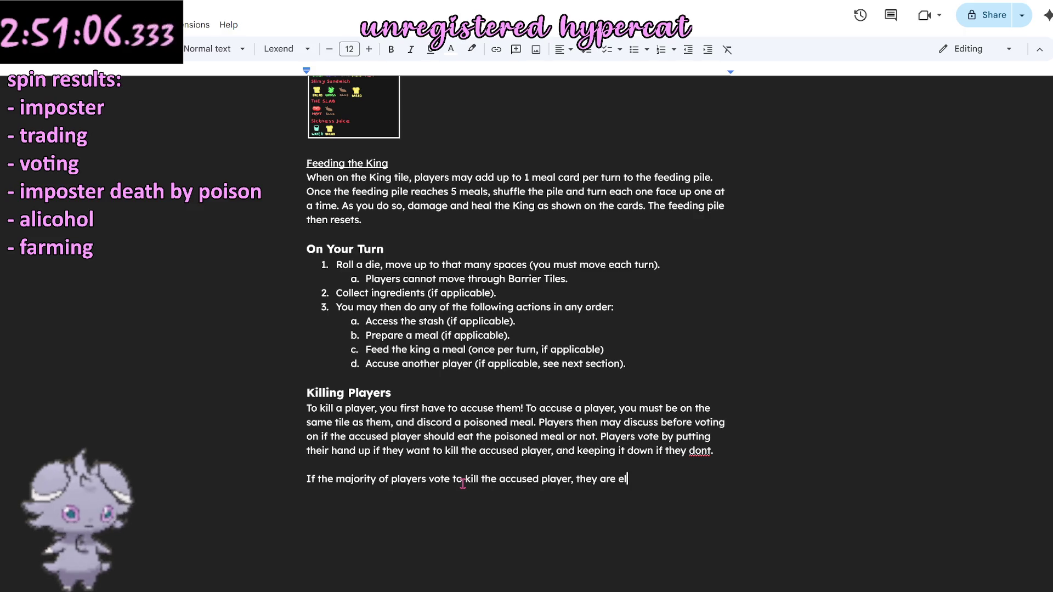
pyautogui.write('iminated from th')
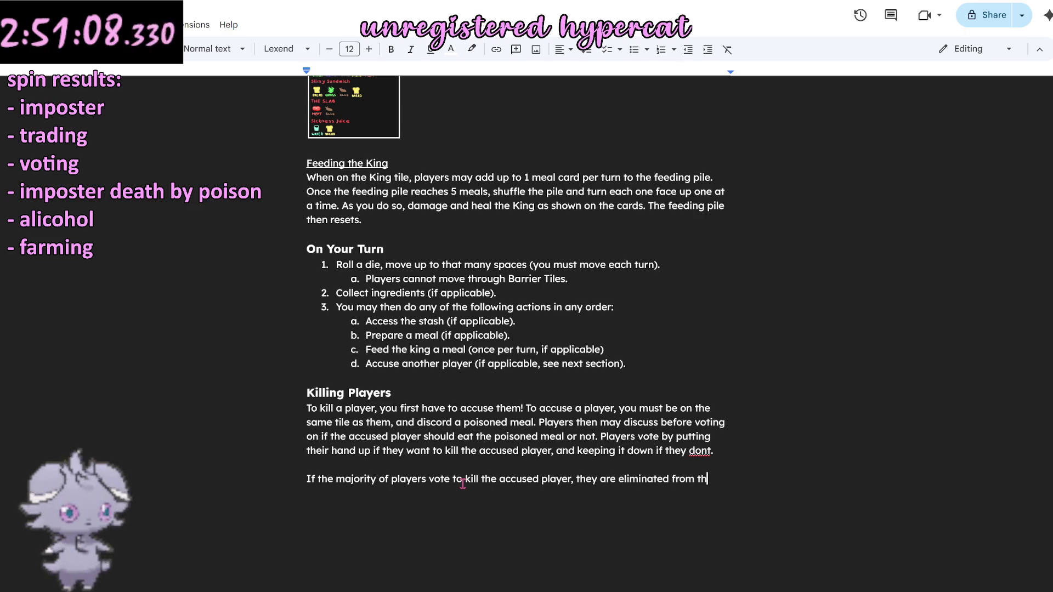
pyautogui.write('e game.')
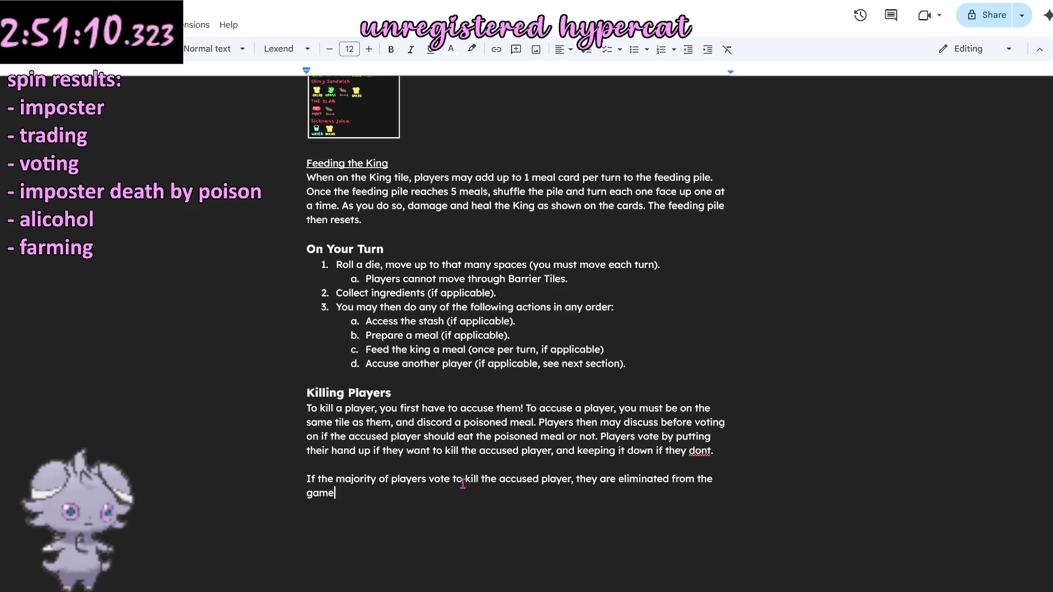
pyautogui.click(705, 451)
pyautogui.click(520, 494)
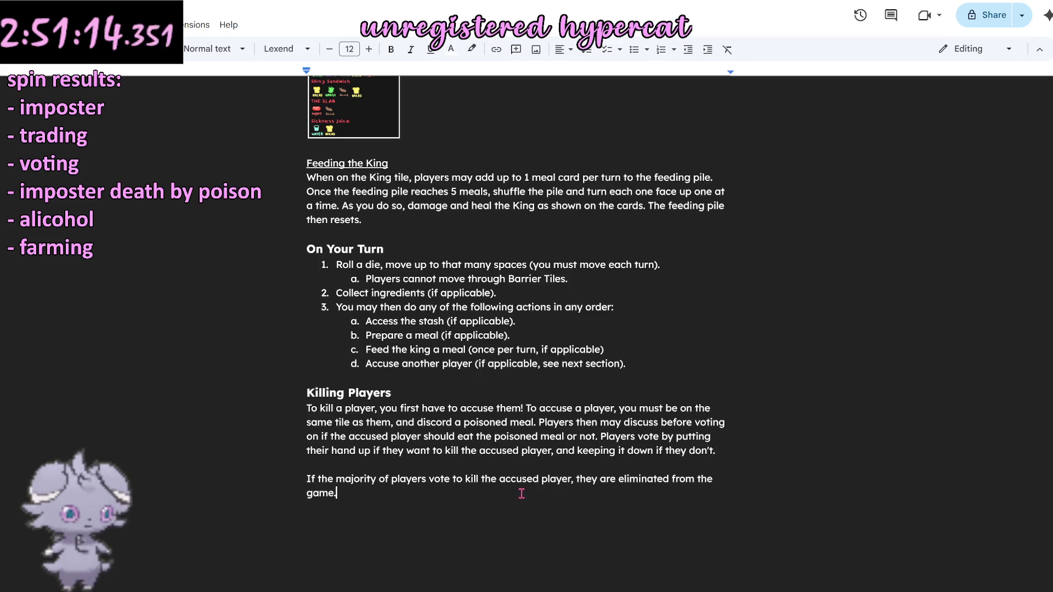
pyautogui.write('Uponelim')
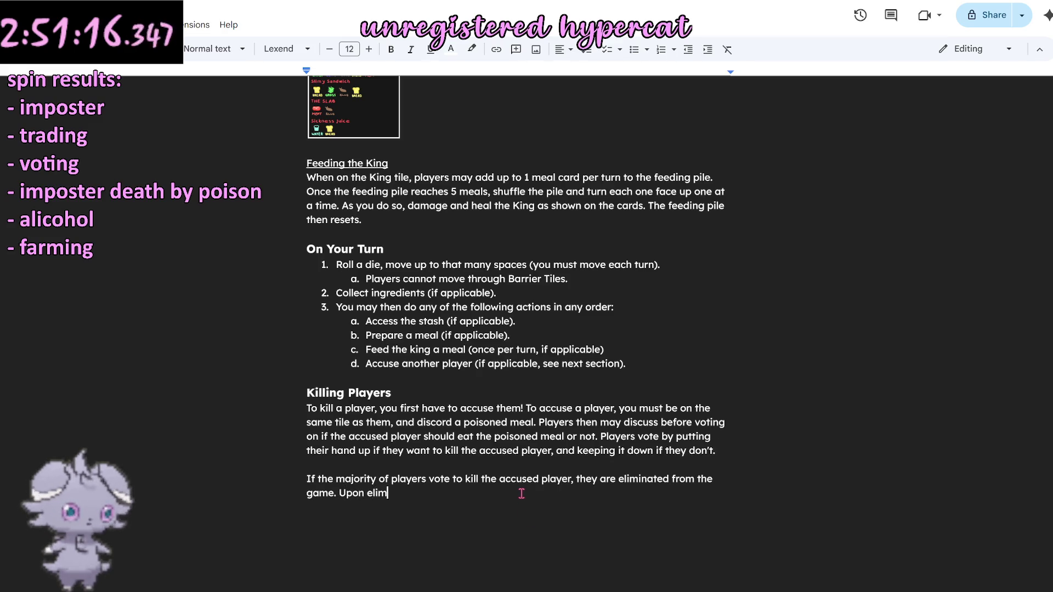
pyautogui.write('ination ')
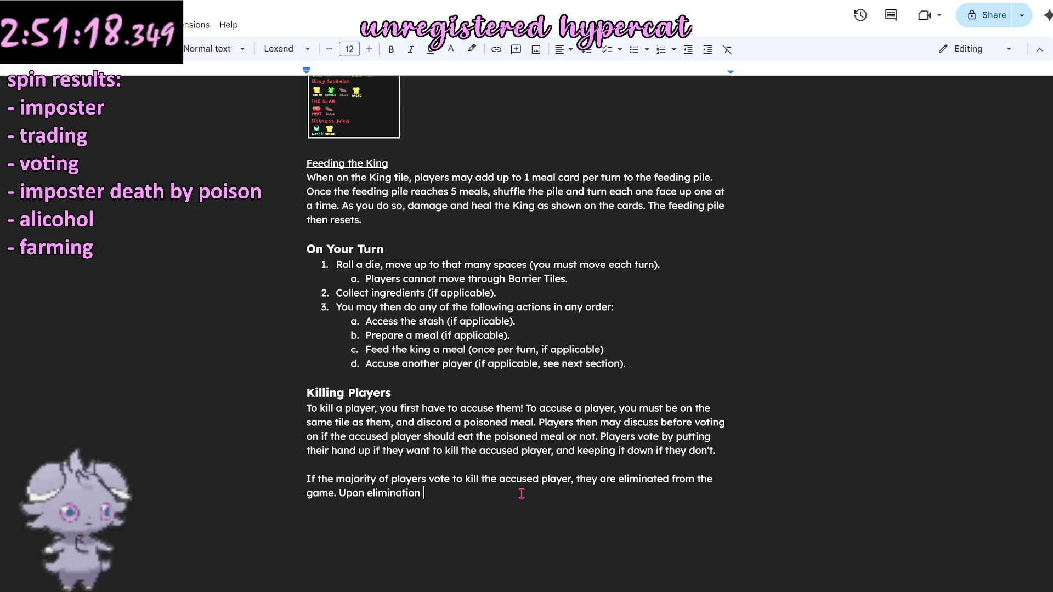
pyautogui.write('the')
# Write that the alignment card is revealed, Assassin elimination means Farmers win, Farmer means play continues, and ties still kill.
pyautogui.press('BackSpace')
pyautogui.press('BackSpace')
pyautogui.press('BackSpace')
pyautogui.write('h')
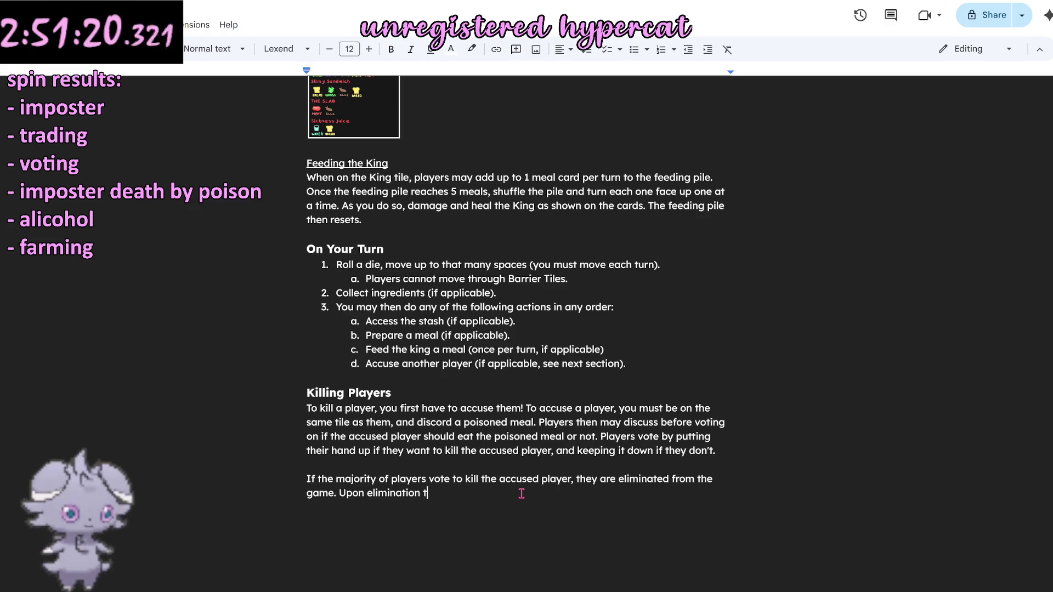
pyautogui.write('e player must ')
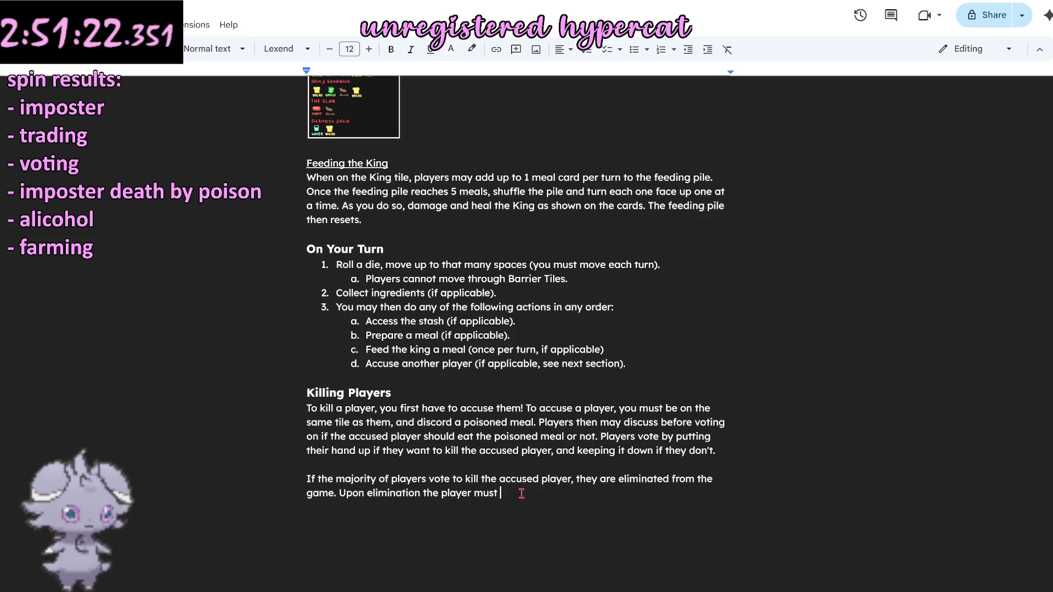
pyautogui.write('reveal their align')
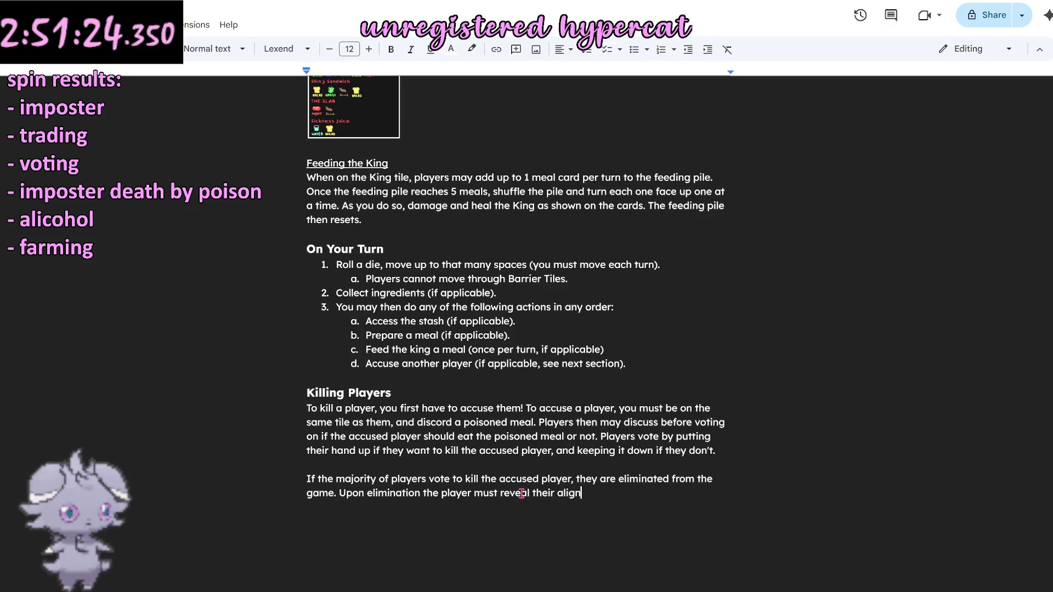
pyautogui.write('ment card ')
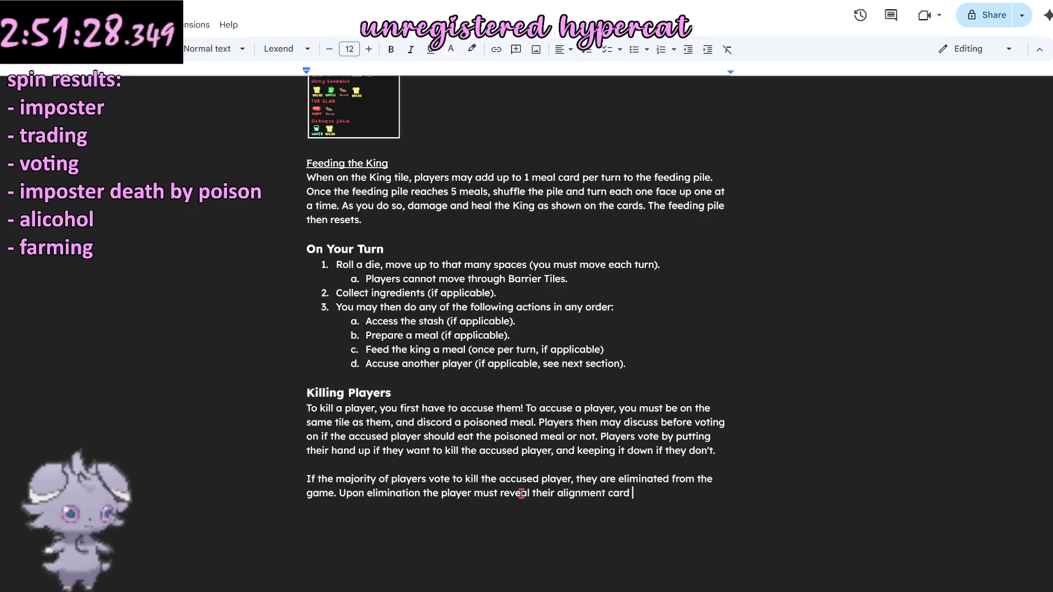
pyautogui.write('publicly. ')
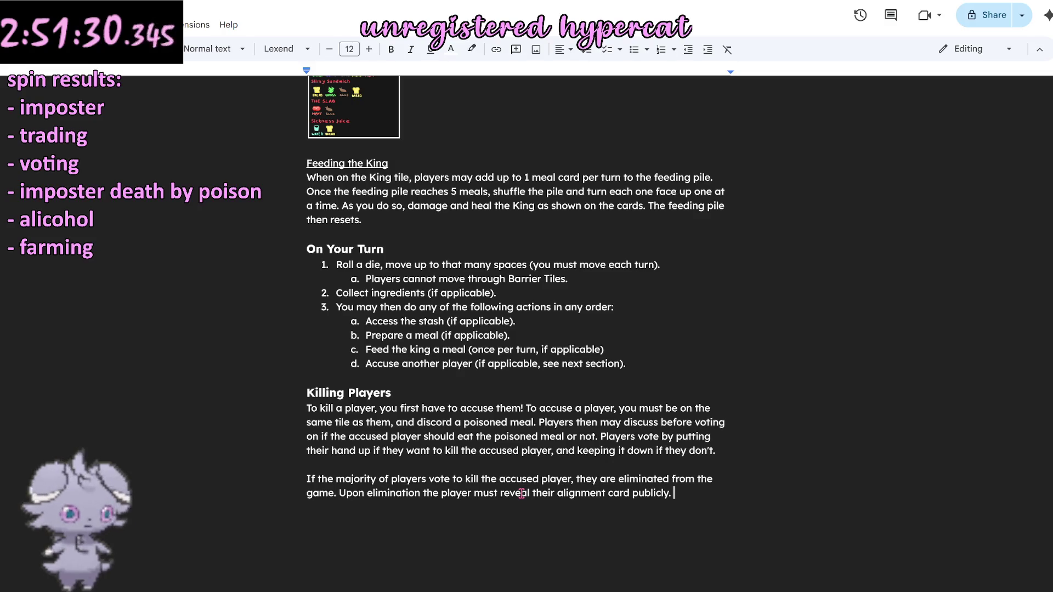
pyautogui.write('If the')
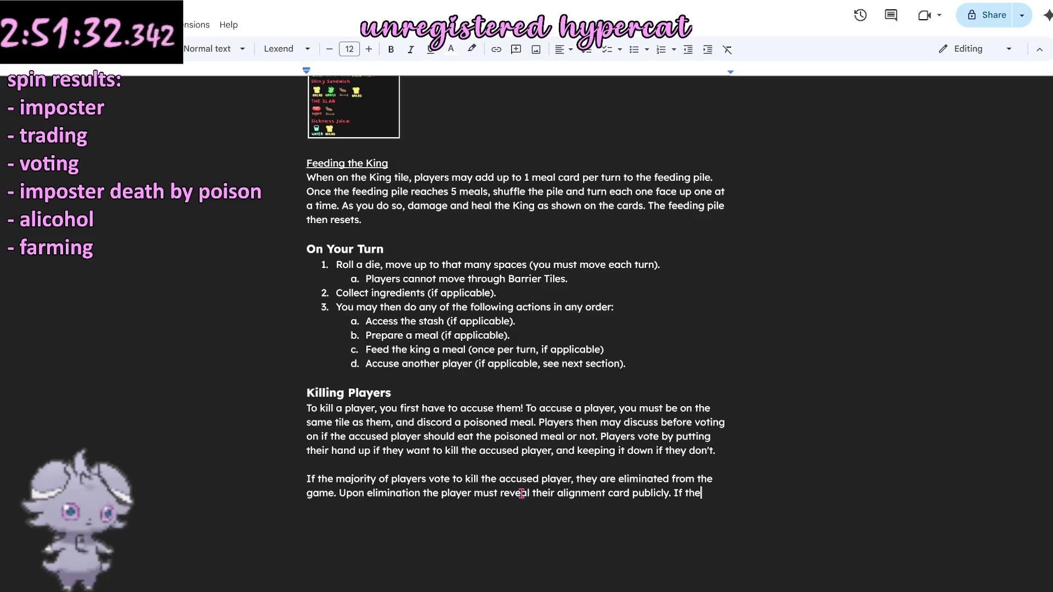
pyautogui.write('y were the A')
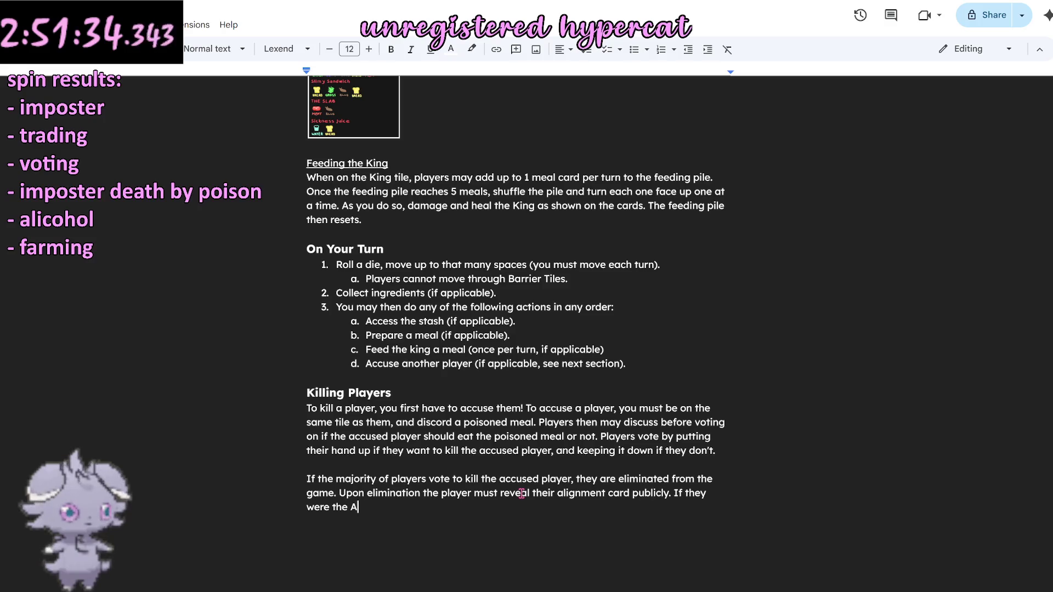
pyautogui.write('ssassin,')
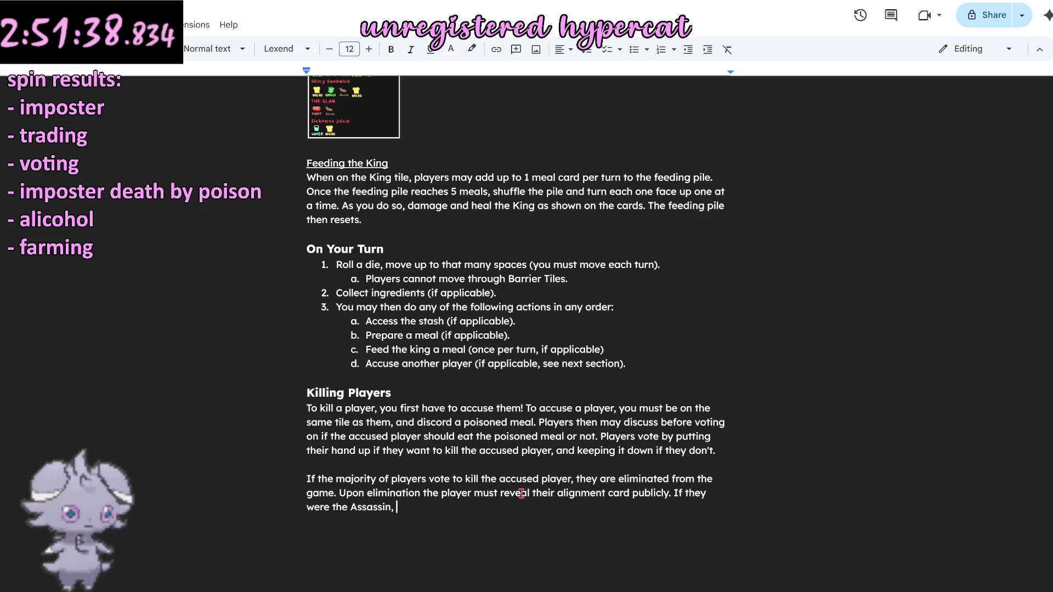
pyautogui.press('BackSpace')
pyautogui.write(',')
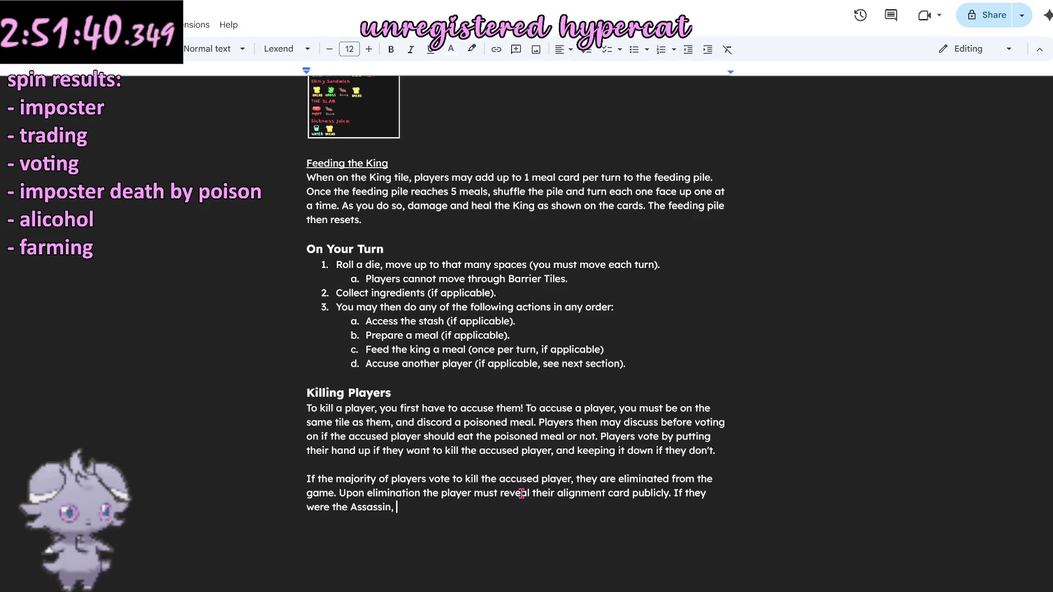
pyautogui.press('BackSpace')
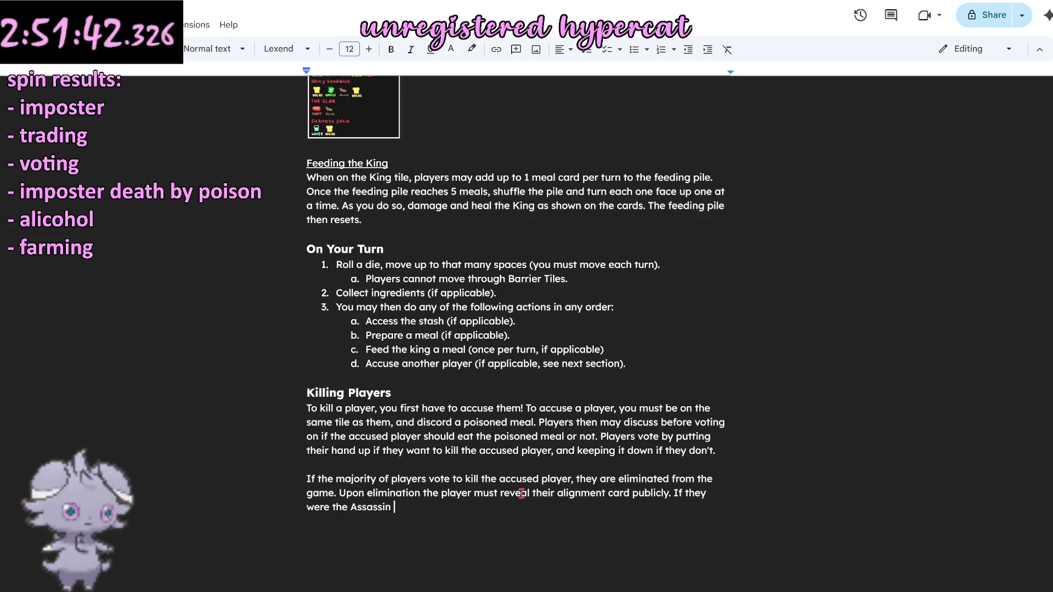
pyautogui.write('the game ends and ')
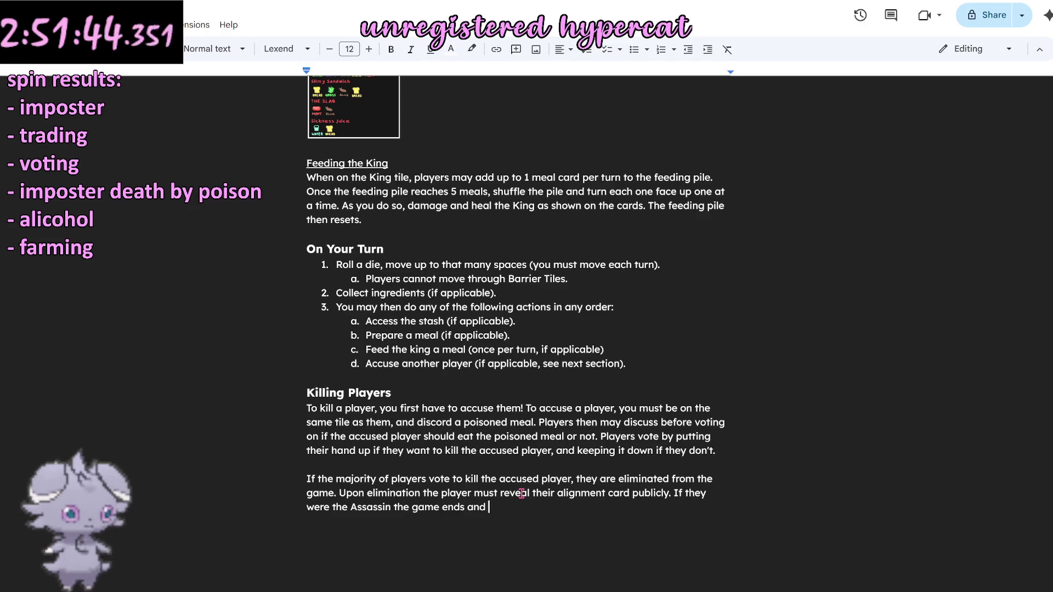
pyautogui.write('the farmers w')
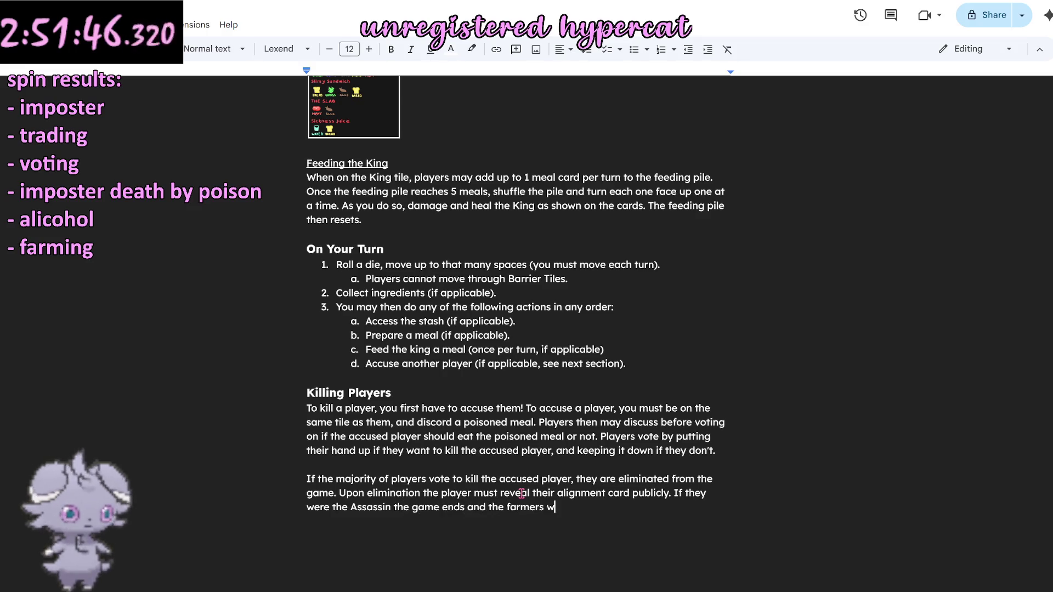
pyautogui.write('in')
pyautogui.press('BackSpace')
pyautogui.press('BackSpace')
pyautogui.press('BackSpace')
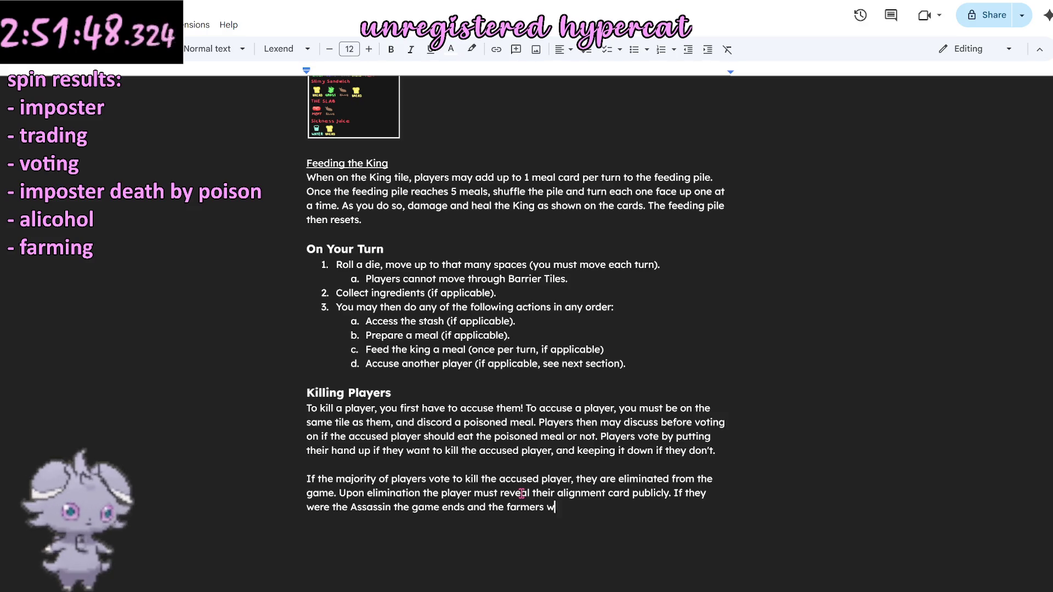
pyautogui.press('BackSpace')
pyautogui.press('BackSpace')
pyautogui.press('BackSpace')
pyautogui.write('Farmers win')
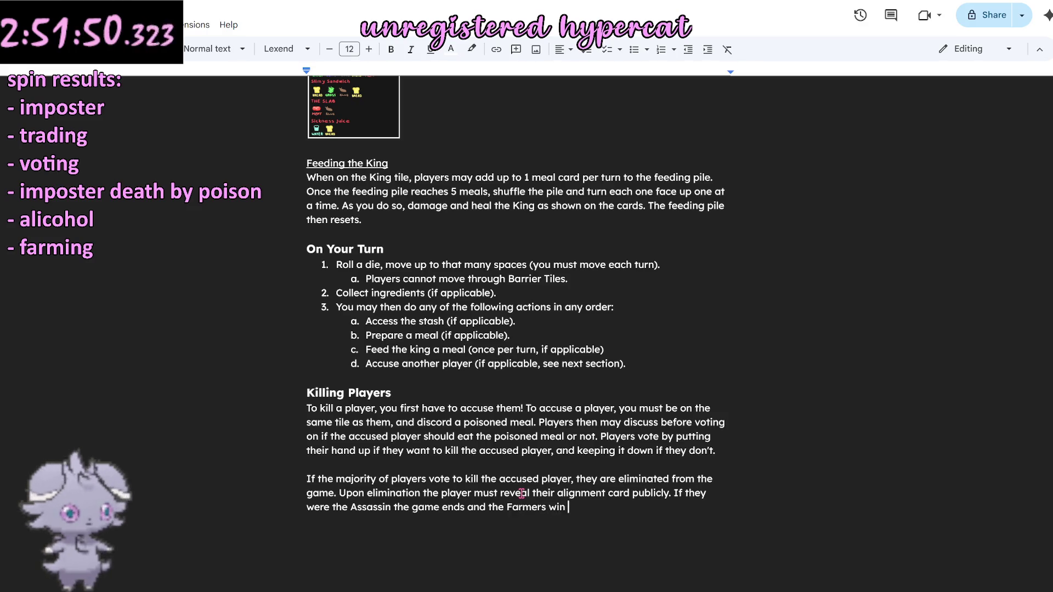
pyautogui.write('. If they')
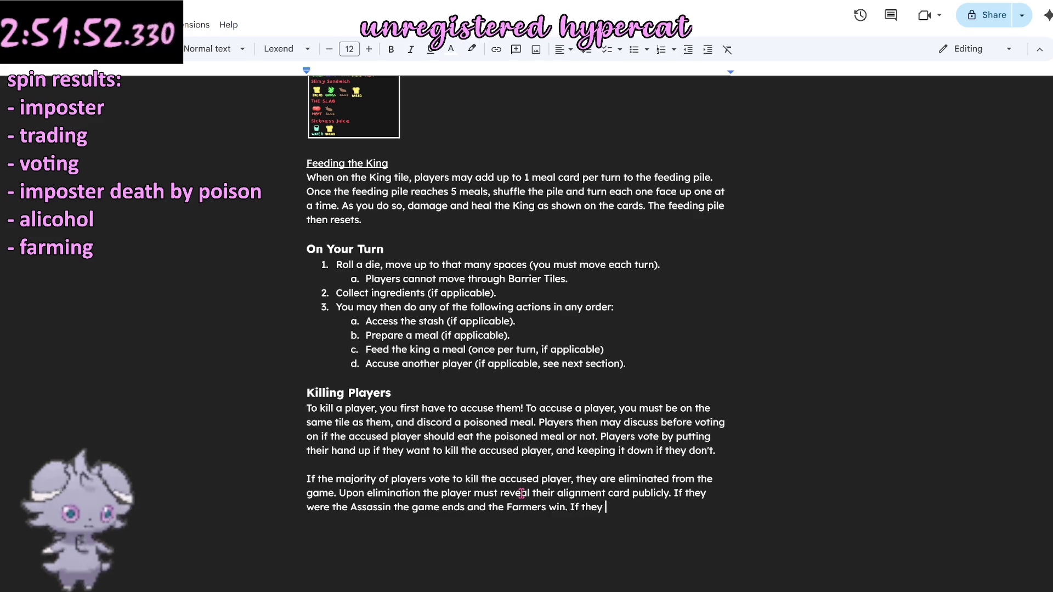
pyautogui.write(' were a fa')
pyautogui.press('BackSpace')
pyautogui.press('BackSpace')
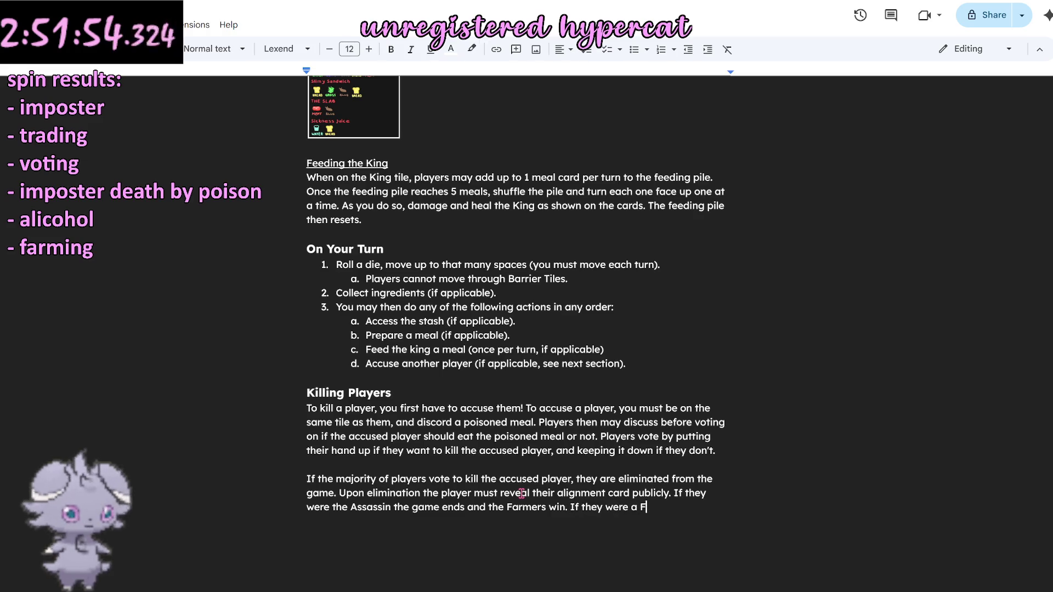
pyautogui.write('Farmer, they')
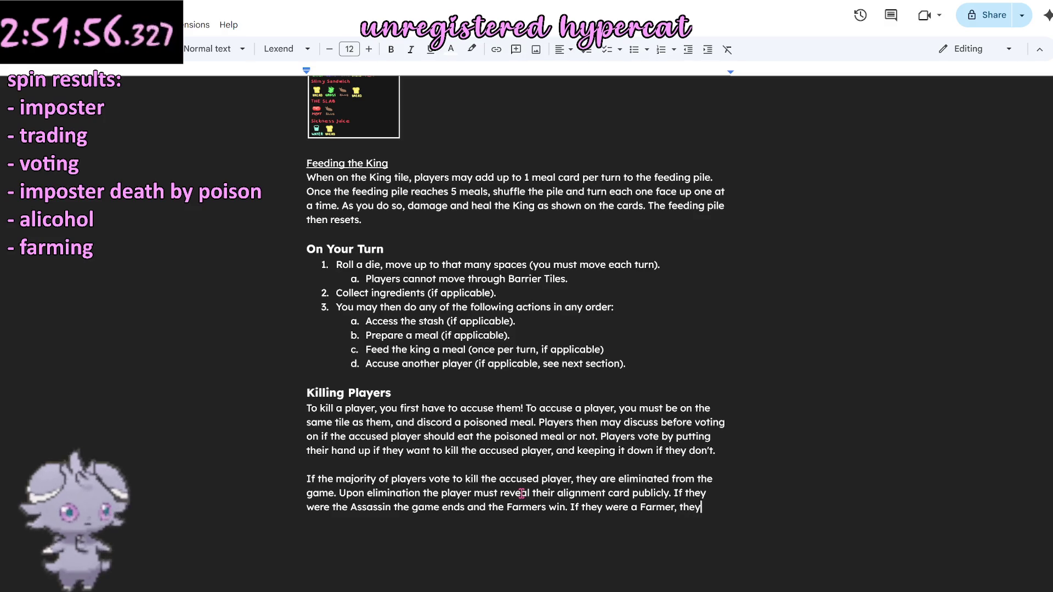
pyautogui.write(' are elim')
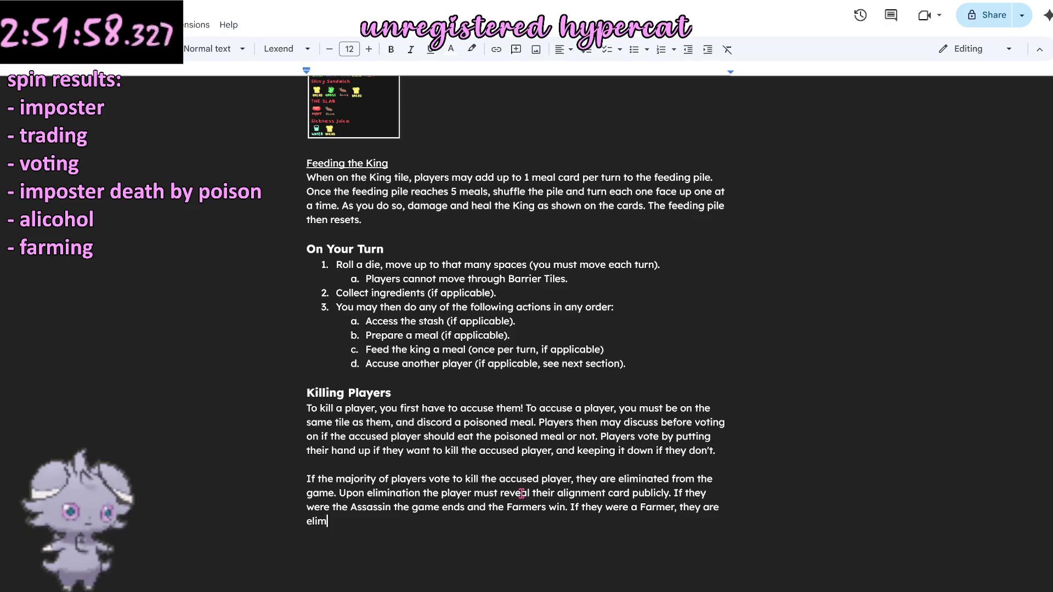
pyautogui.write('inated and play ')
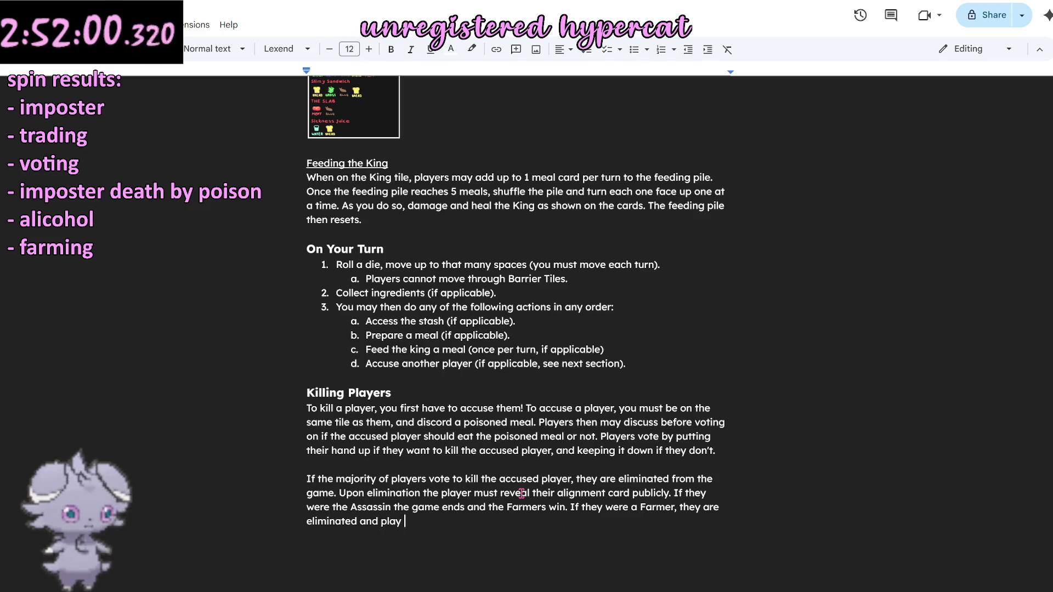
pyautogui.write('continues.')
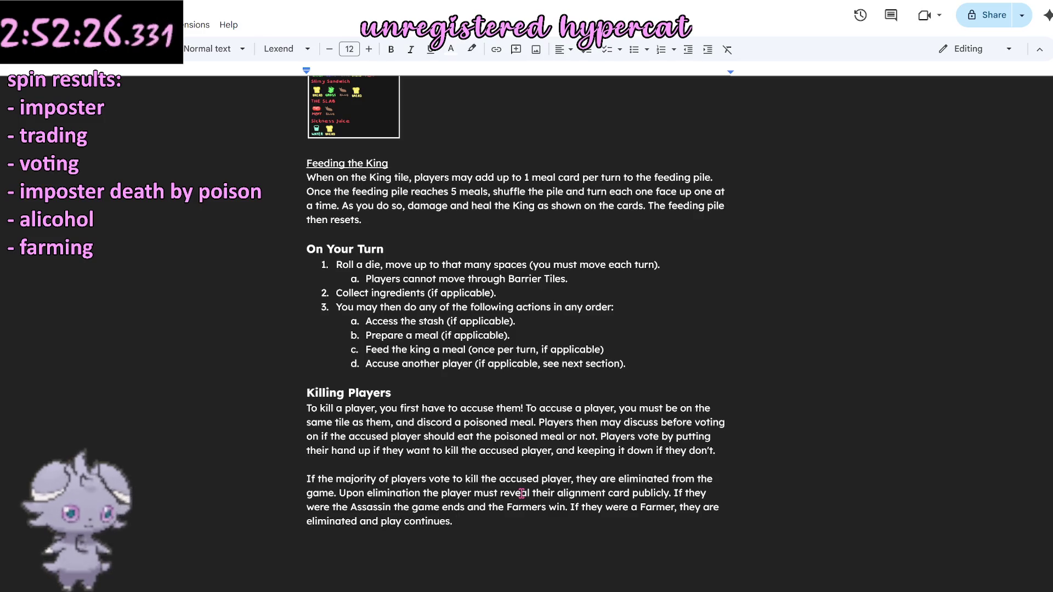
pyautogui.press('BackSpace')
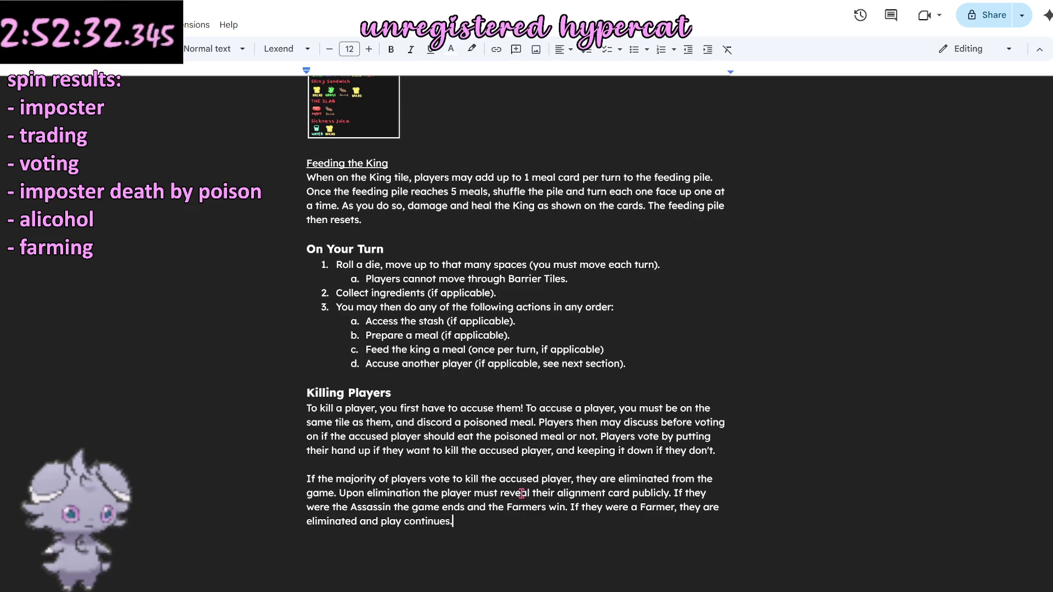
pyautogui.write(' In th')
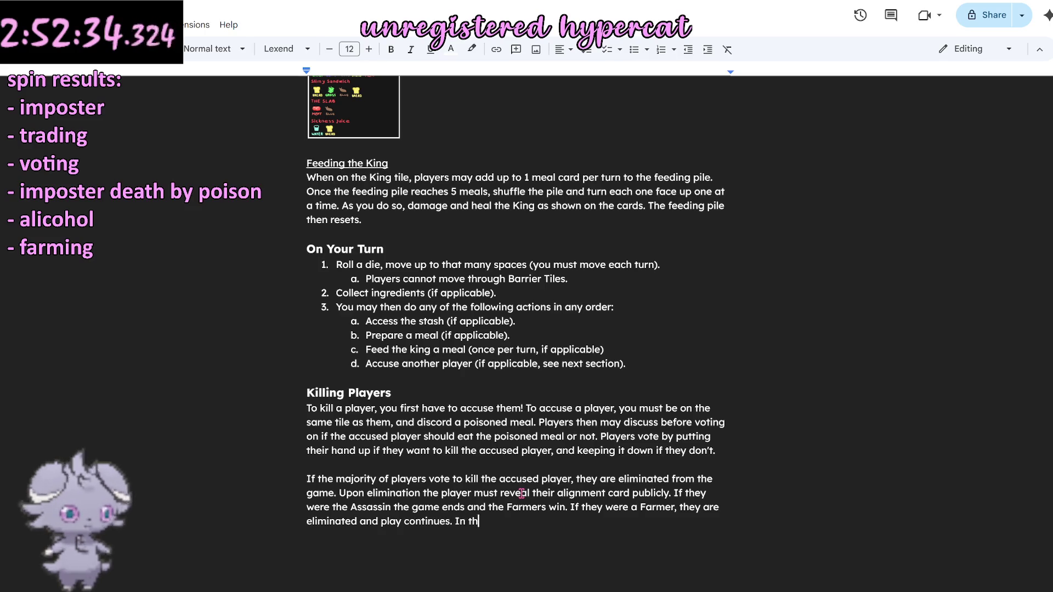
pyautogui.write('e event of a tie vote')
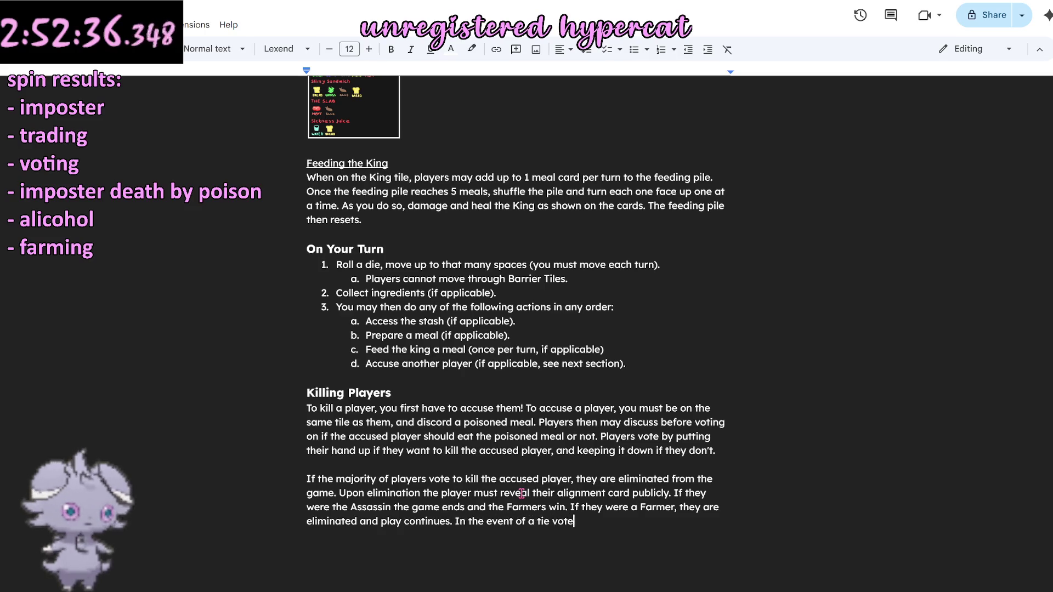
pyautogui.write(', the player i')
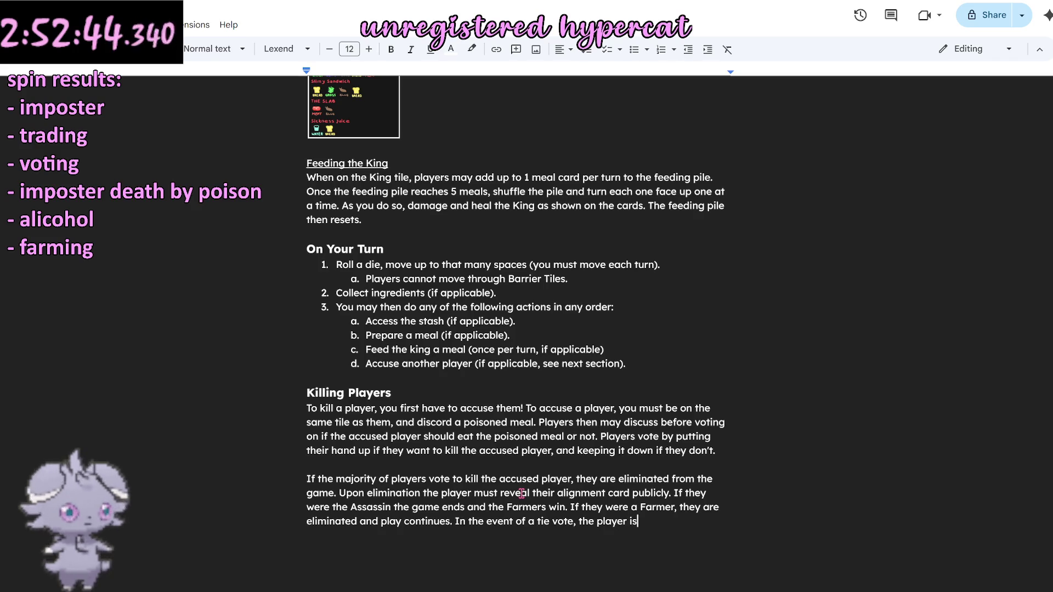
pyautogui.write('still killed')
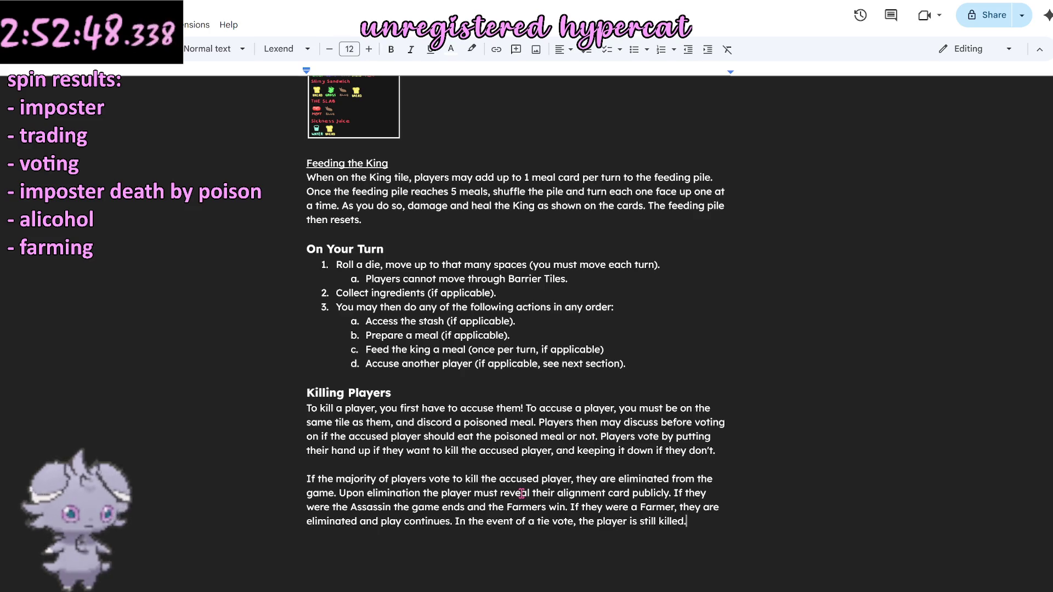
pyautogui.scroll(3, 441, 402)
pyautogui.scroll(2, 441, 402)
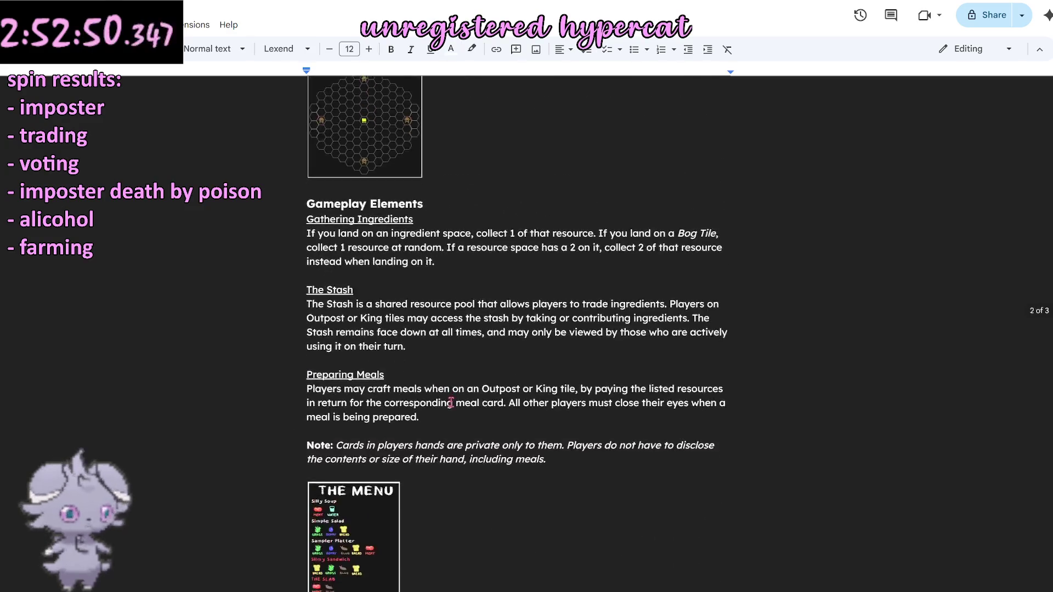
pyautogui.scroll(3, 439, 405)
pyautogui.scroll(4, 439, 404)
pyautogui.scroll(-6, 436, 403)
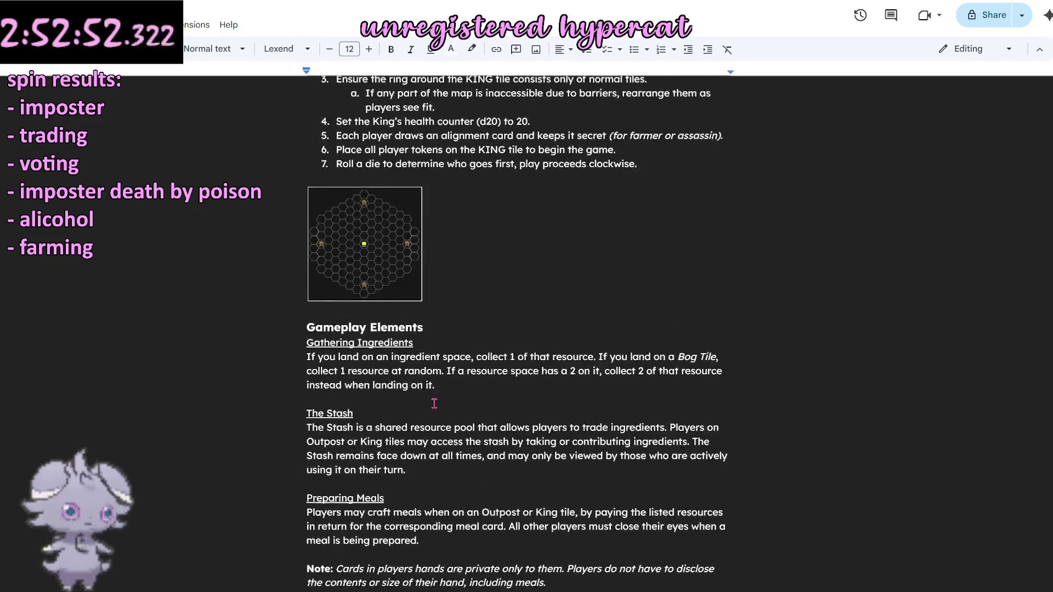
pyautogui.scroll(-6, 434, 402)
pyautogui.scroll(-3, 434, 403)
pyautogui.scroll(-3, 428, 401)
pyautogui.scroll(1, 423, 399)
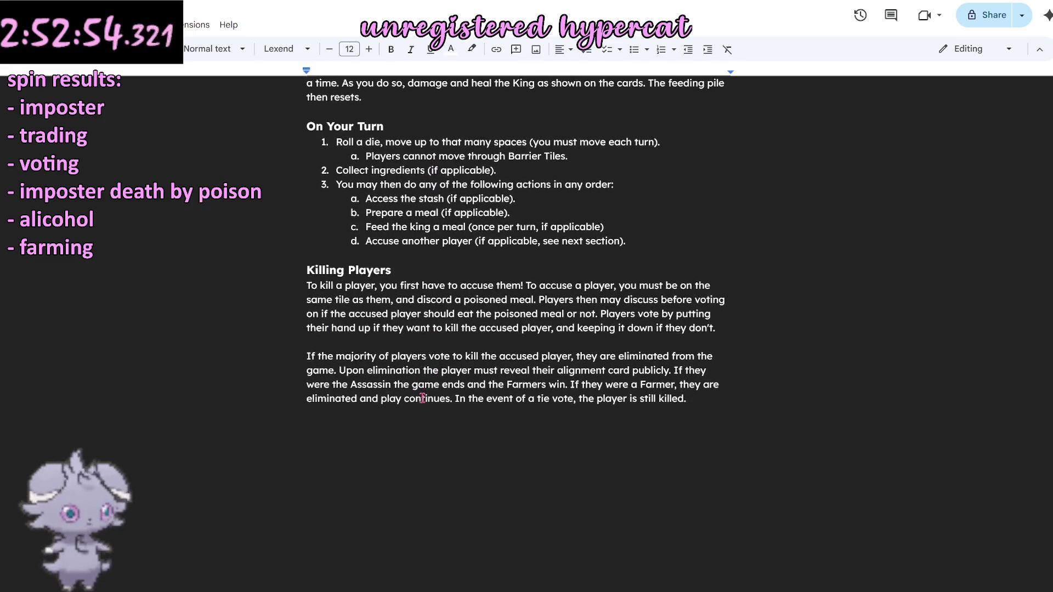
pyautogui.scroll(2, 423, 399)
pyautogui.scroll(2, 422, 400)
pyautogui.scroll(4, 423, 399)
pyautogui.scroll(3, 423, 399)
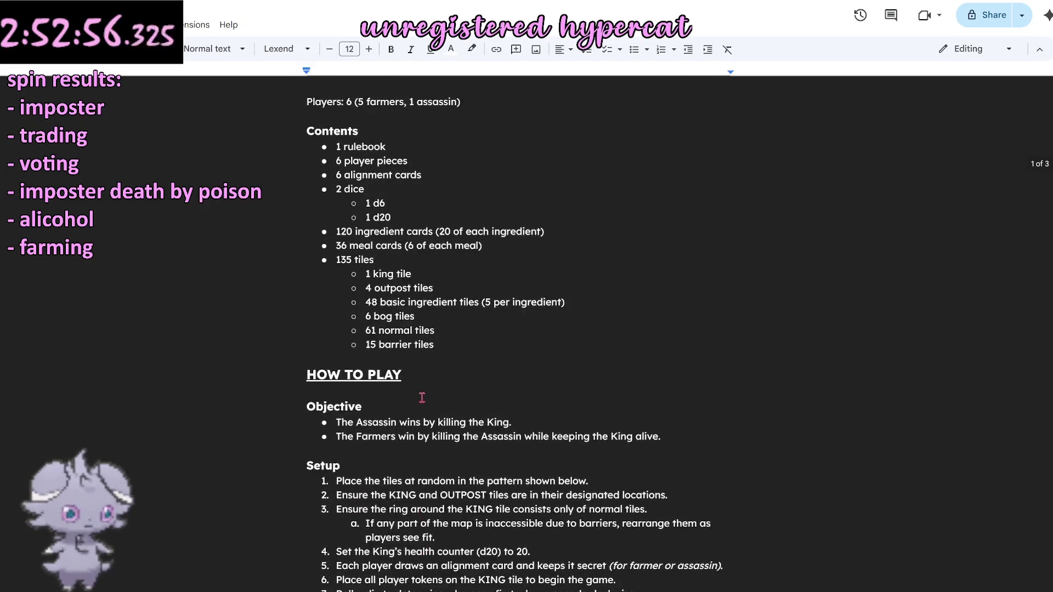
pyautogui.scroll(2, 423, 398)
pyautogui.scroll(-6, 422, 398)
pyautogui.scroll(-5, 422, 397)
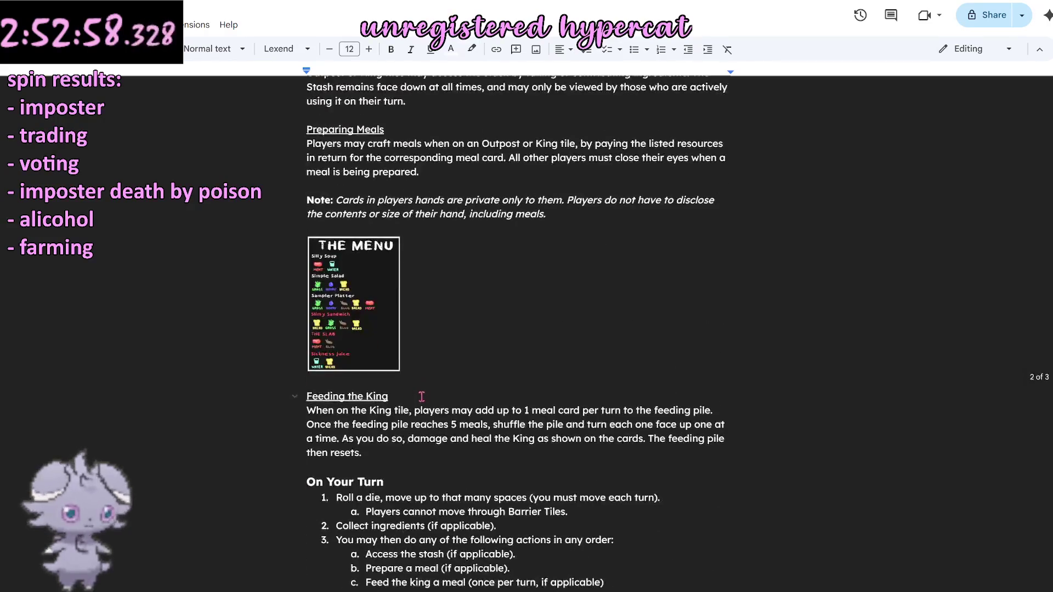
pyautogui.scroll(-5, 419, 396)
pyautogui.scroll(2, 275, 305)
pyautogui.scroll(3, 274, 305)
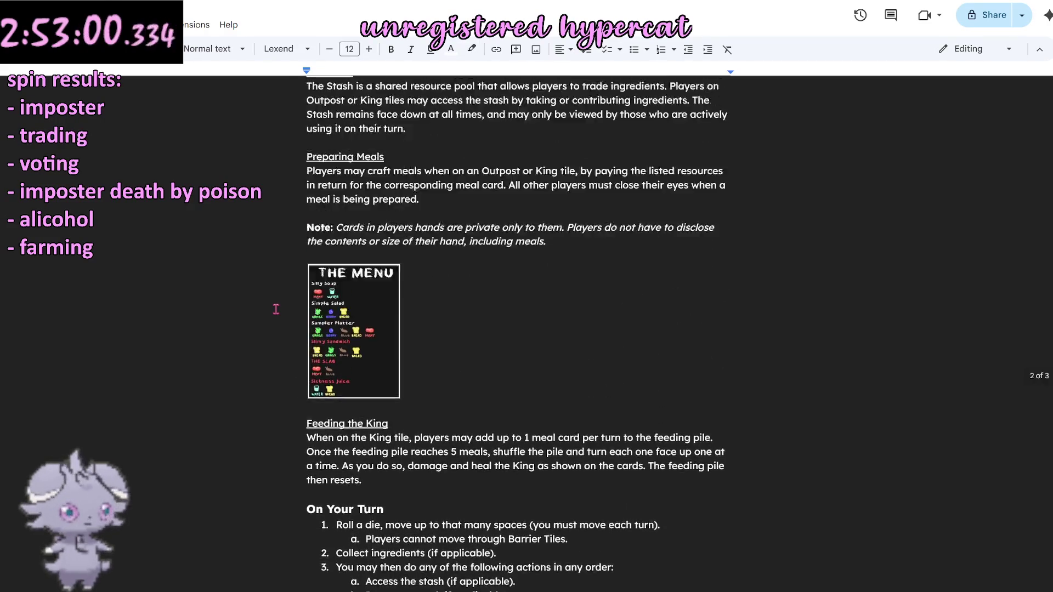
pyautogui.scroll(1, 276, 309)
pyautogui.scroll(-3, 275, 309)
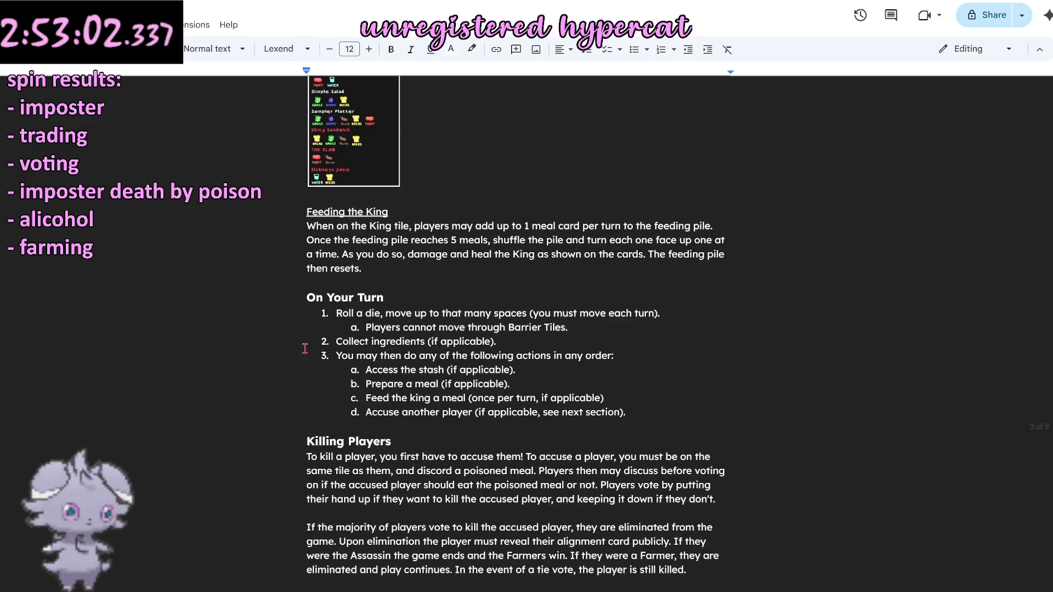
pyautogui.click(355, 298)
pyautogui.doubleClick(414, 450)
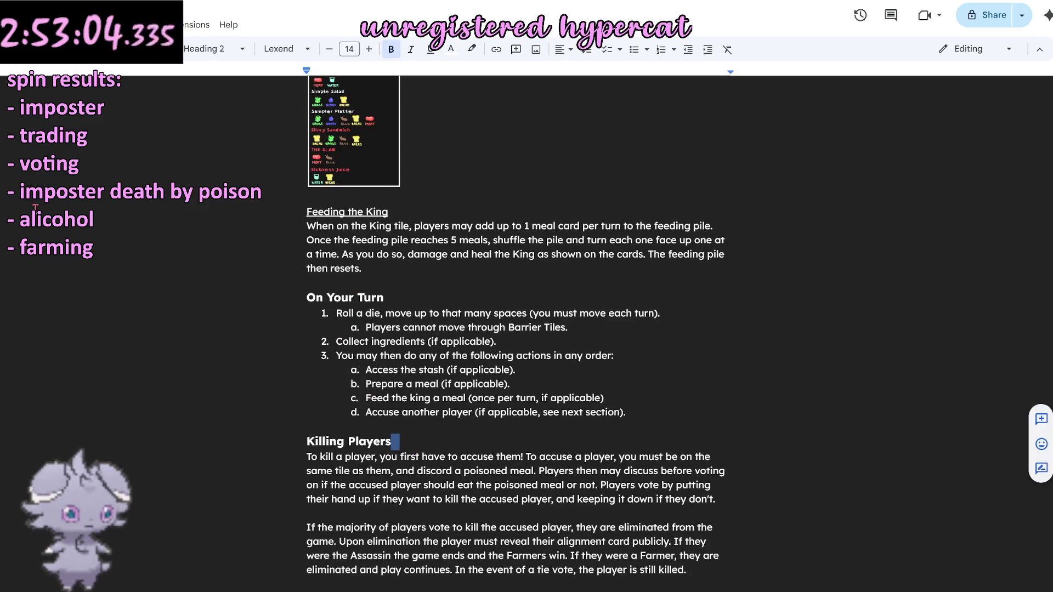
pyautogui.hotkey('ctrl', 'alt', 'a')
pyautogui.hotkey('ctrl', 'alt', 'h')
pyautogui.moveTo(49, 332)
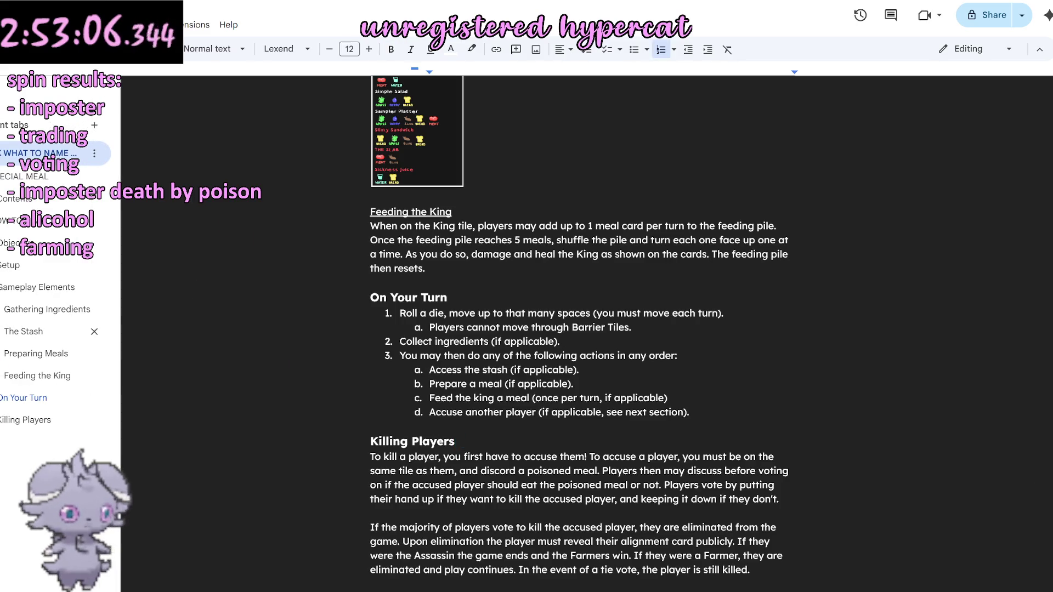
pyautogui.click(17, 92)
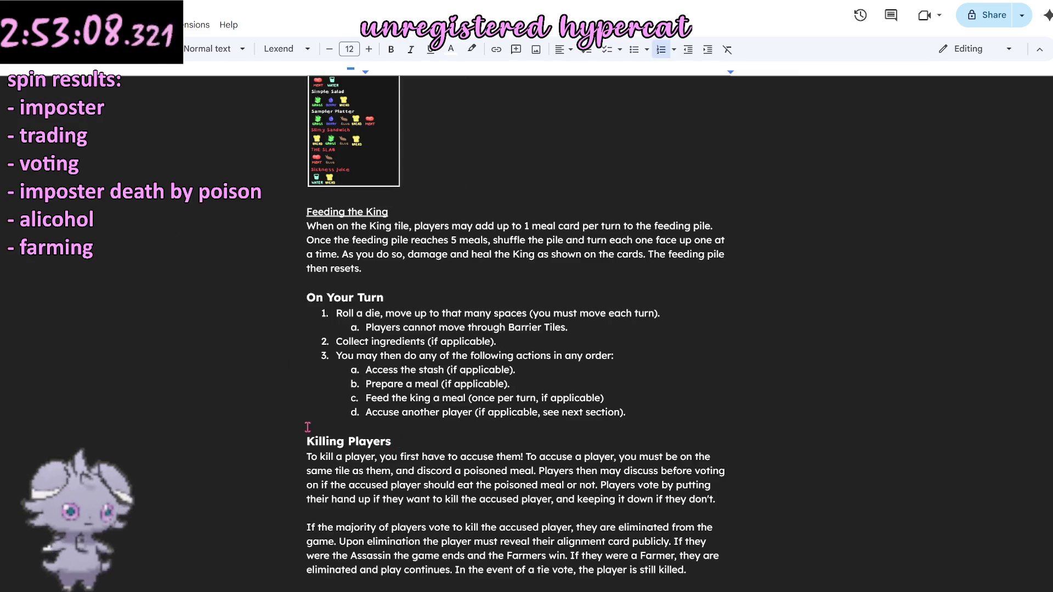
pyautogui.scroll(5, 308, 383)
pyautogui.scroll(4, 389, 354)
pyautogui.scroll(3, 389, 354)
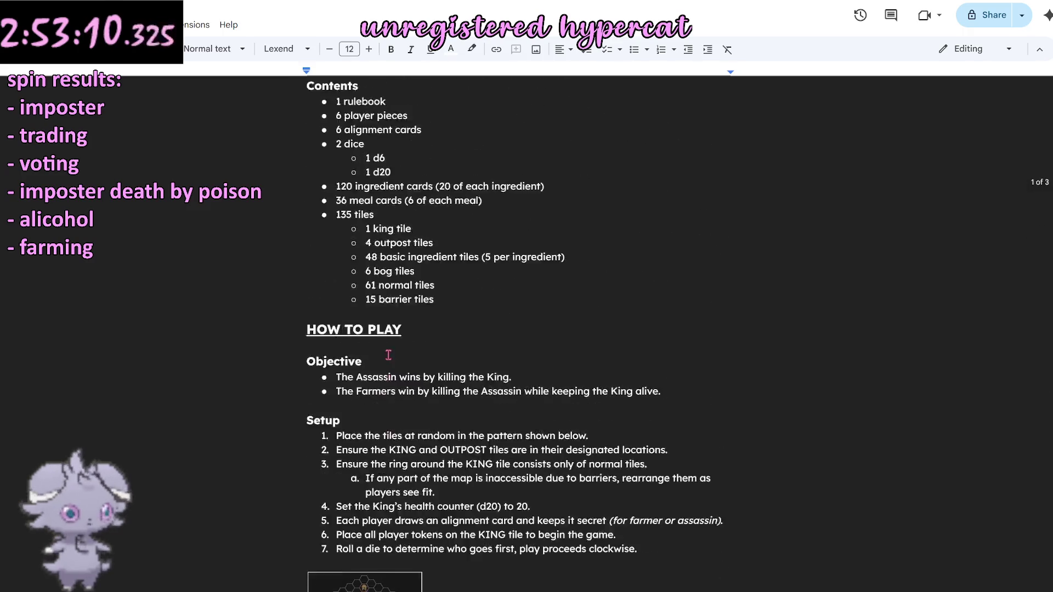
pyautogui.scroll(-4, 387, 350)
pyautogui.scroll(-5, 386, 346)
pyautogui.scroll(-4, 385, 344)
pyautogui.scroll(4, 385, 344)
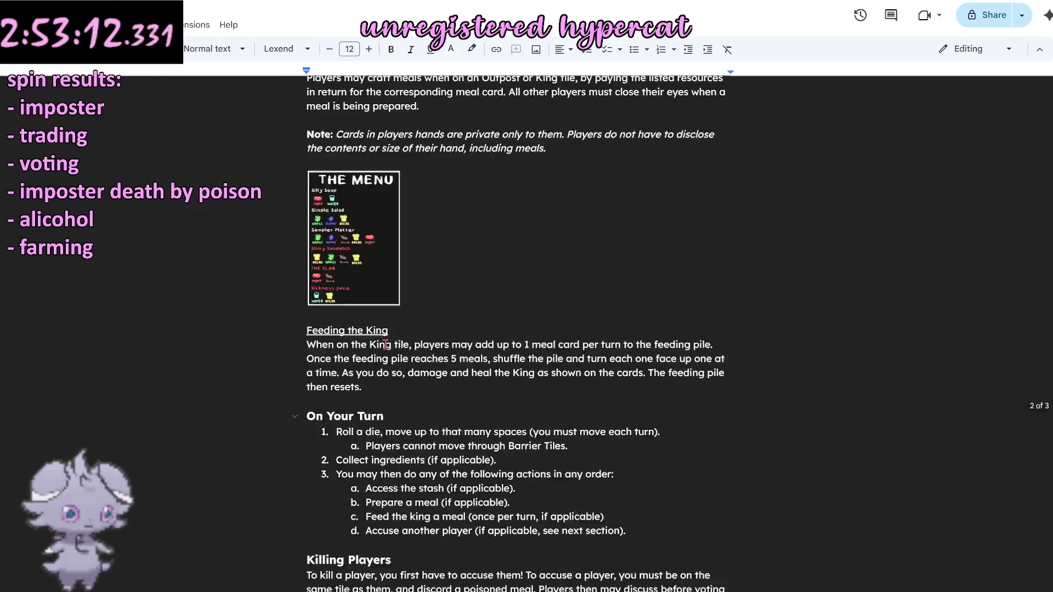
pyautogui.scroll(5, 385, 344)
pyautogui.scroll(3, 385, 344)
pyautogui.scroll(2, 386, 345)
pyautogui.scroll(-5, 386, 345)
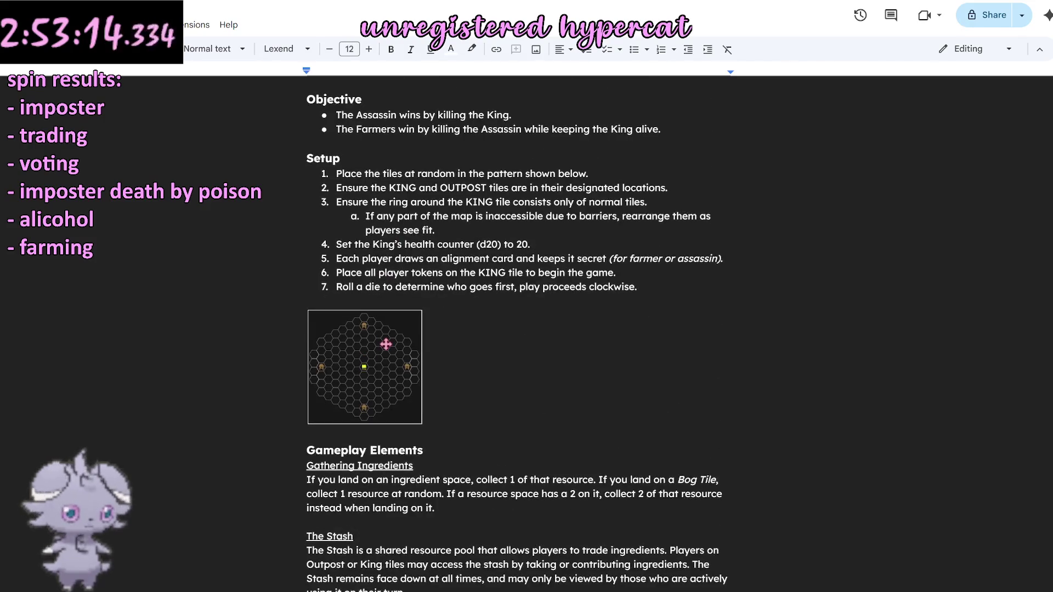
pyautogui.scroll(3, 385, 345)
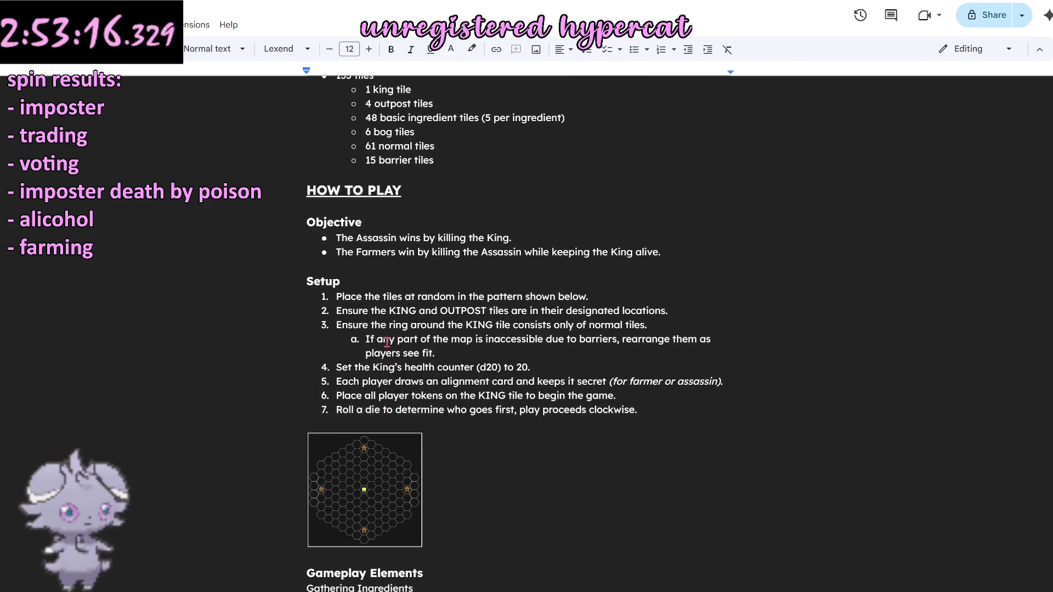
pyautogui.scroll(5, 386, 343)
pyautogui.scroll(-10, 386, 342)
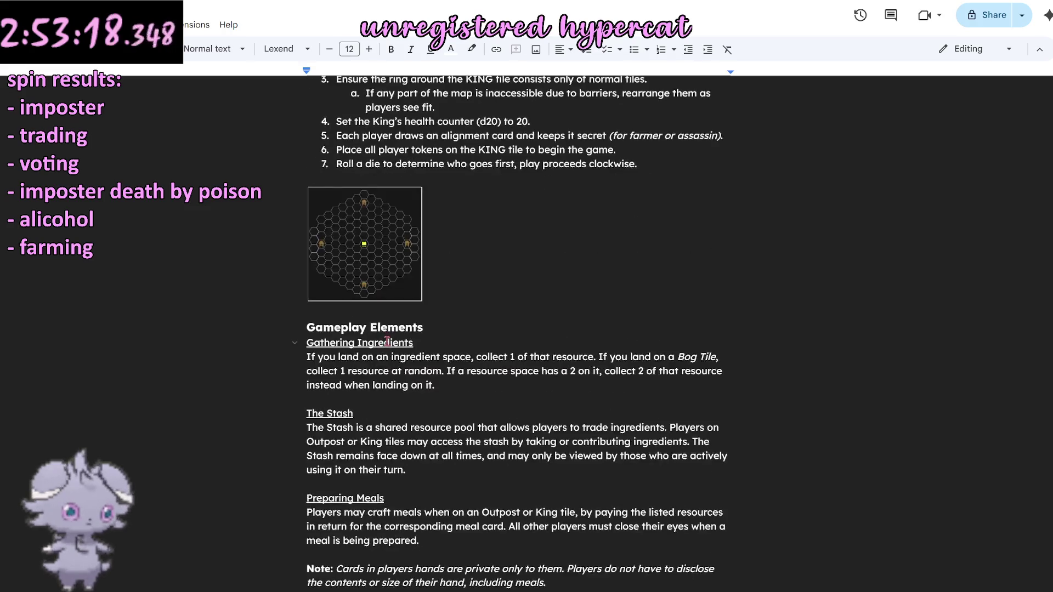
pyautogui.scroll(-10, 385, 342)
pyautogui.scroll(-5, 387, 341)
pyautogui.scroll(1, 387, 341)
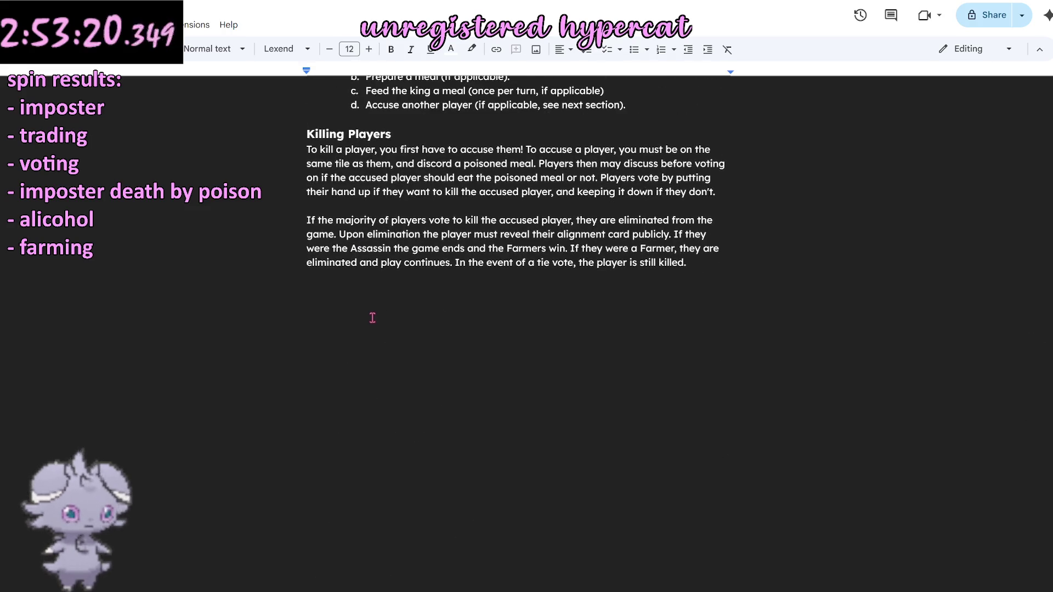
# Add a blank line after the final Killing Players paragraph at the document's end.
pyautogui.click(371, 316)
pyautogui.press('Return')
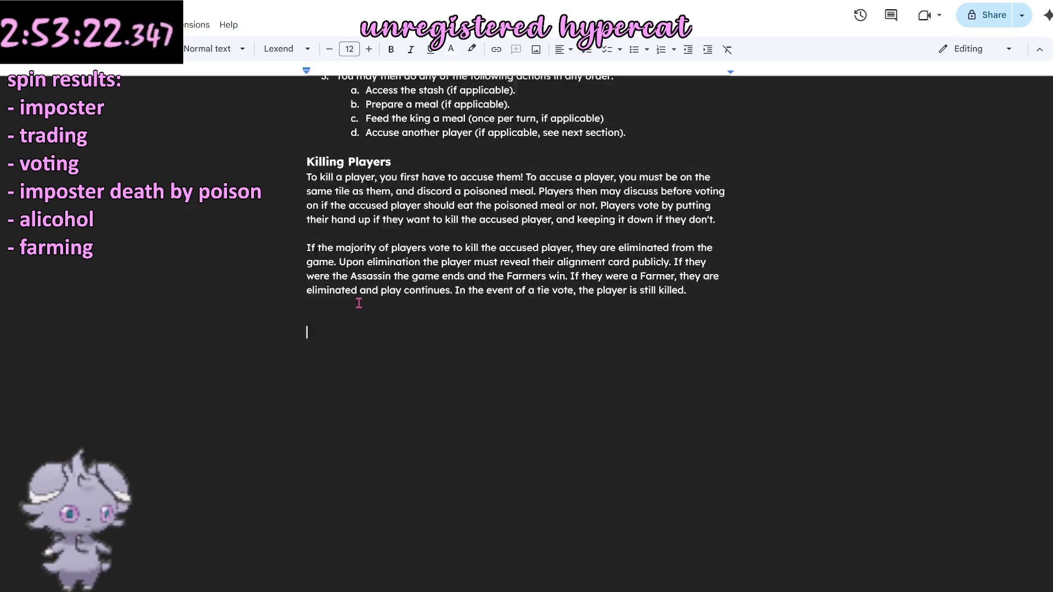
pyautogui.scroll(3, 359, 302)
pyautogui.scroll(2, 358, 304)
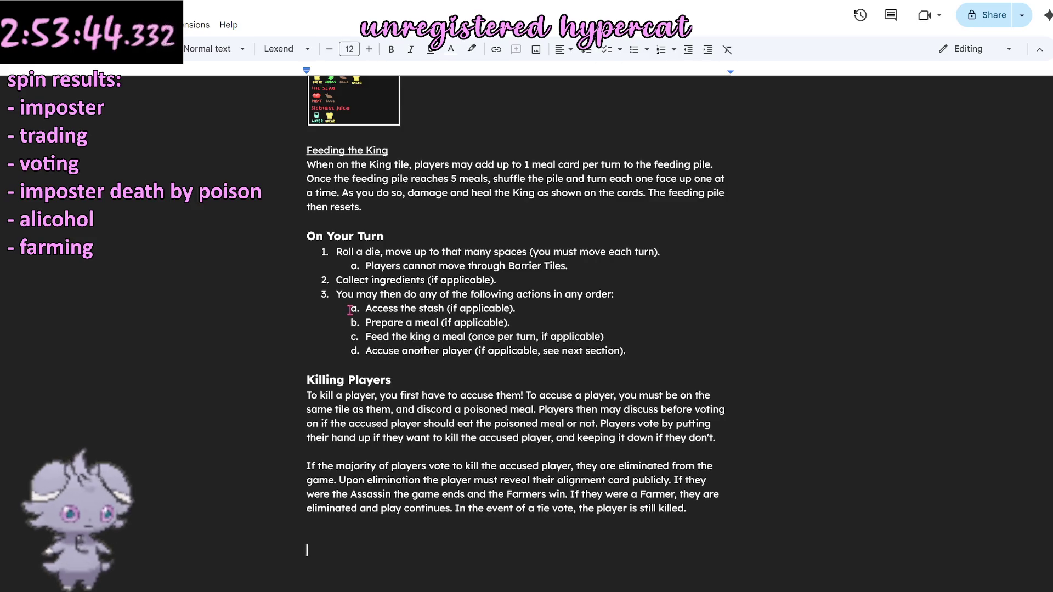
pyautogui.scroll(4, 387, 312)
pyautogui.scroll(5, 429, 320)
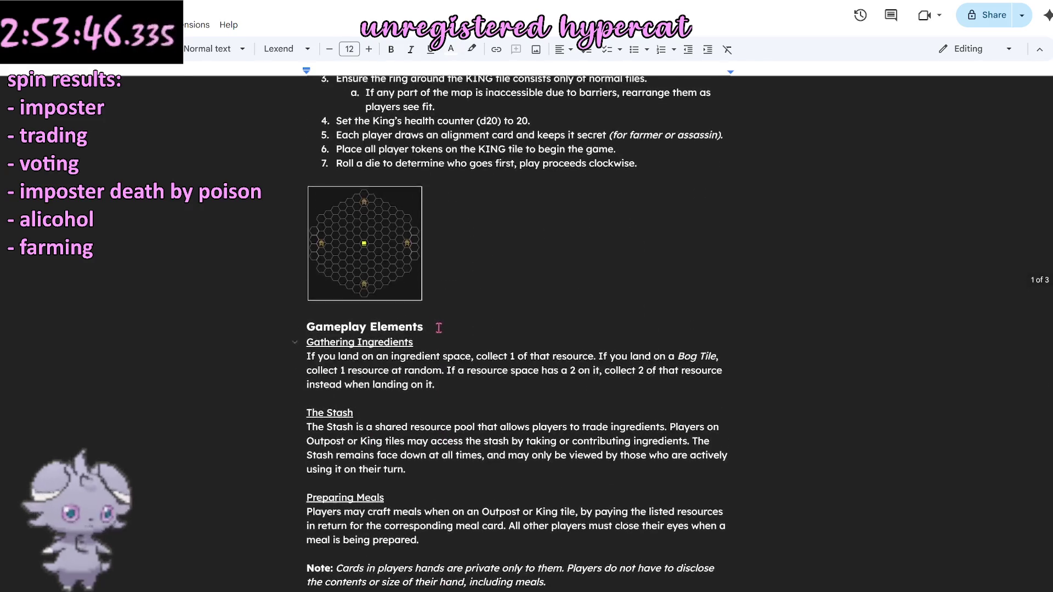
pyautogui.scroll(-2, 427, 316)
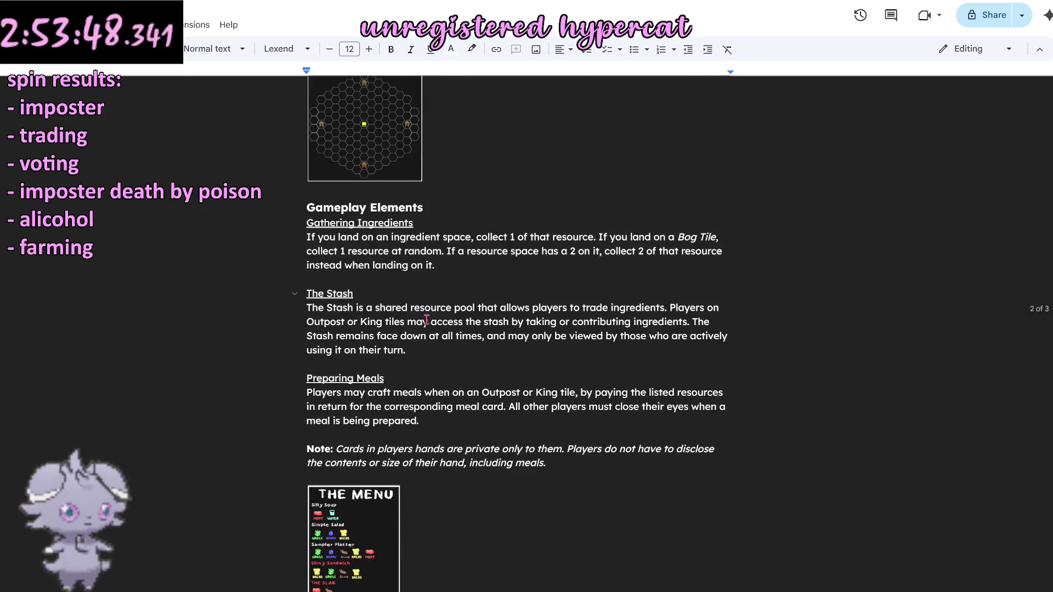
pyautogui.scroll(2, 375, 325)
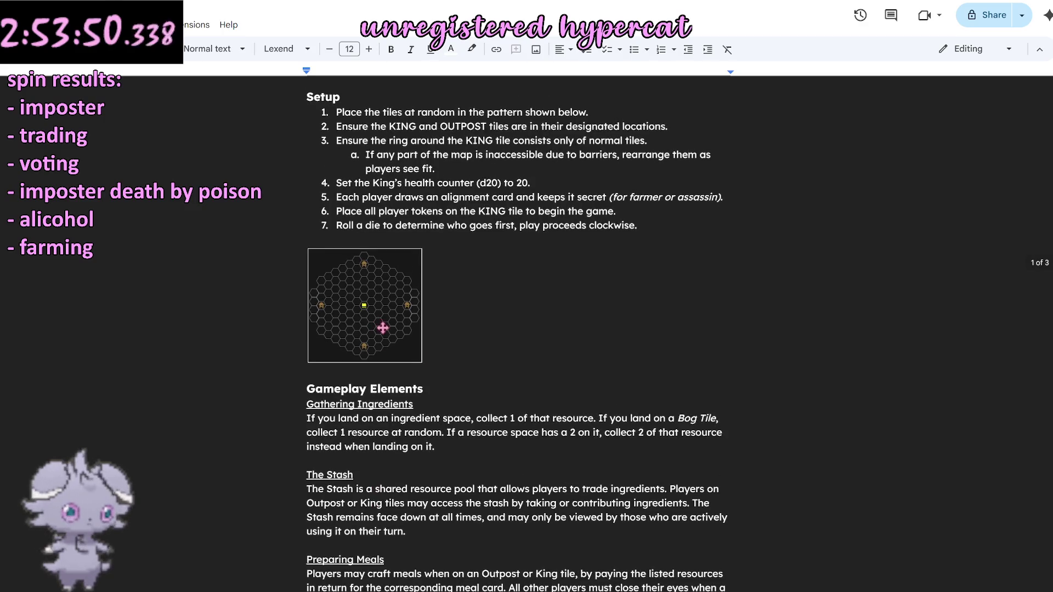
pyautogui.scroll(1, 375, 326)
pyautogui.scroll(3, 383, 329)
pyautogui.scroll(-4, 383, 329)
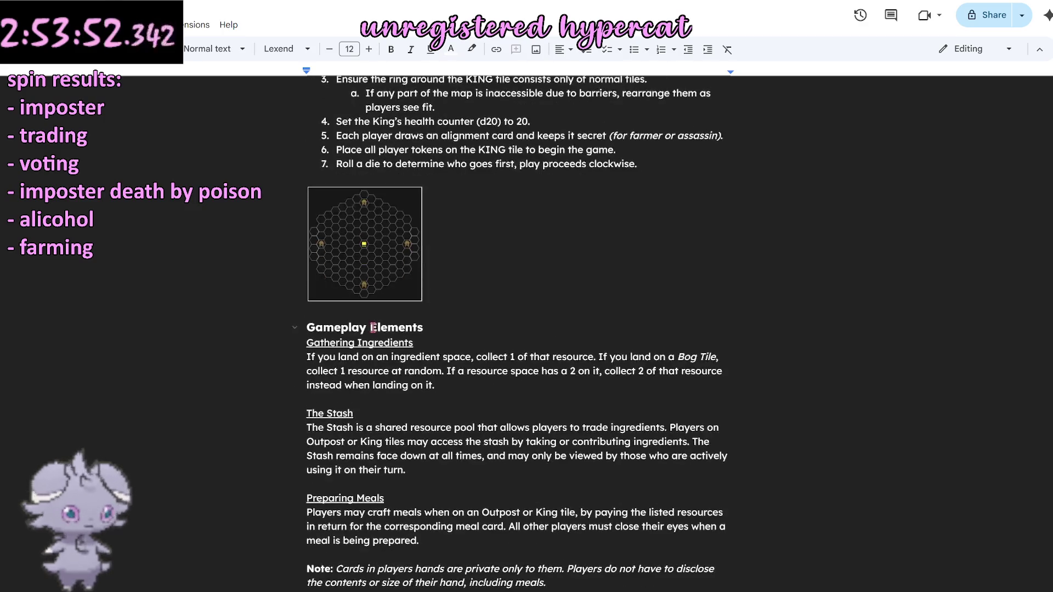
pyautogui.scroll(1, 360, 319)
pyautogui.scroll(-1, 354, 317)
pyautogui.scroll(-4, 347, 316)
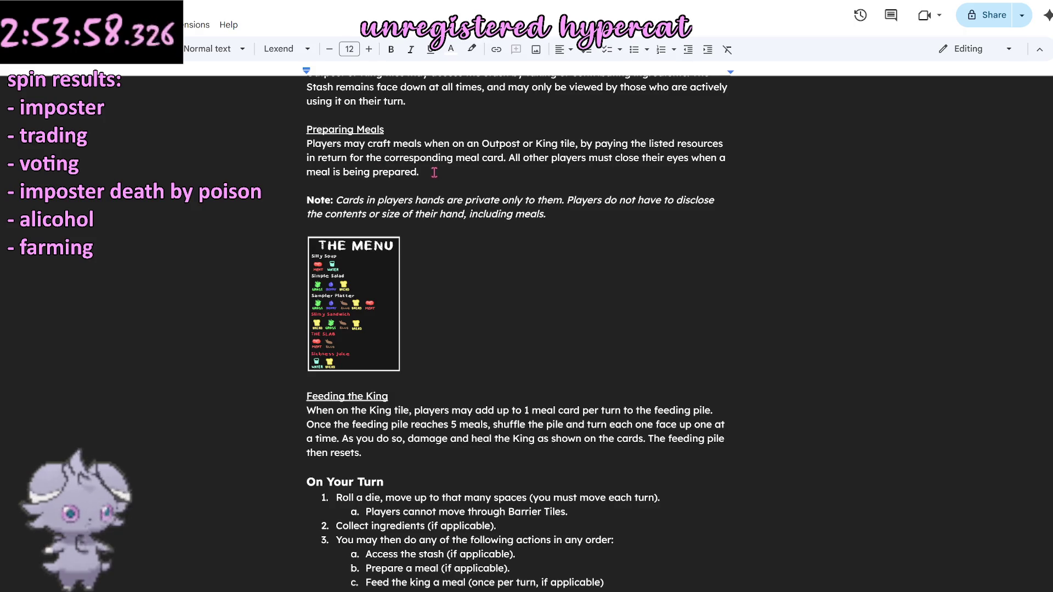
pyautogui.scroll(-1, 426, 174)
pyautogui.scroll(-2, 426, 174)
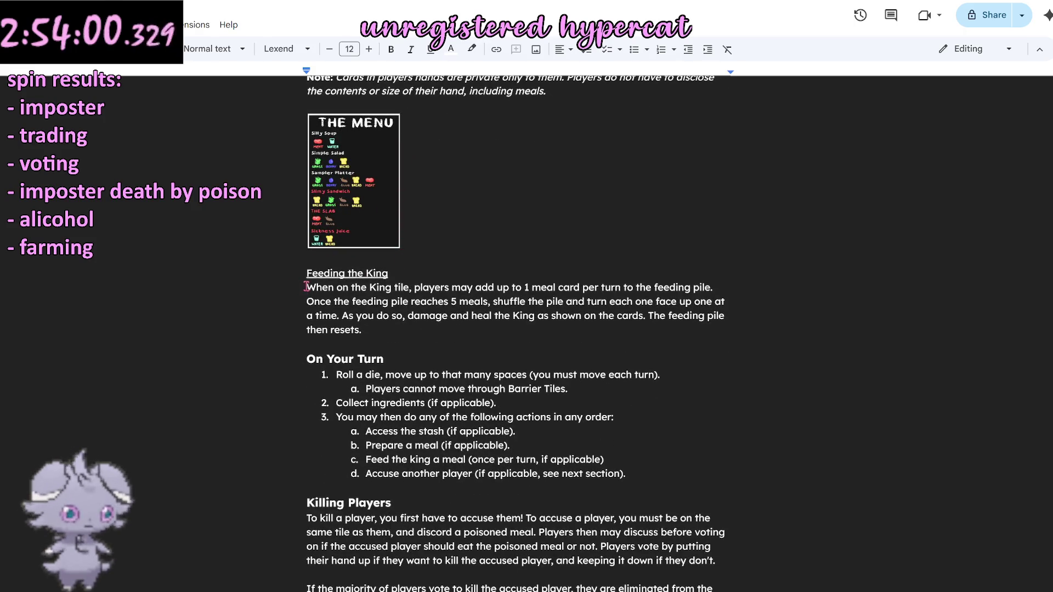
pyautogui.moveTo(307, 288); pyautogui.dragTo(411, 333)
# Insert 'Afterwards, the King loses an additional 5 health.' before the feeding pile resets sentence.
pyautogui.click(411, 333)
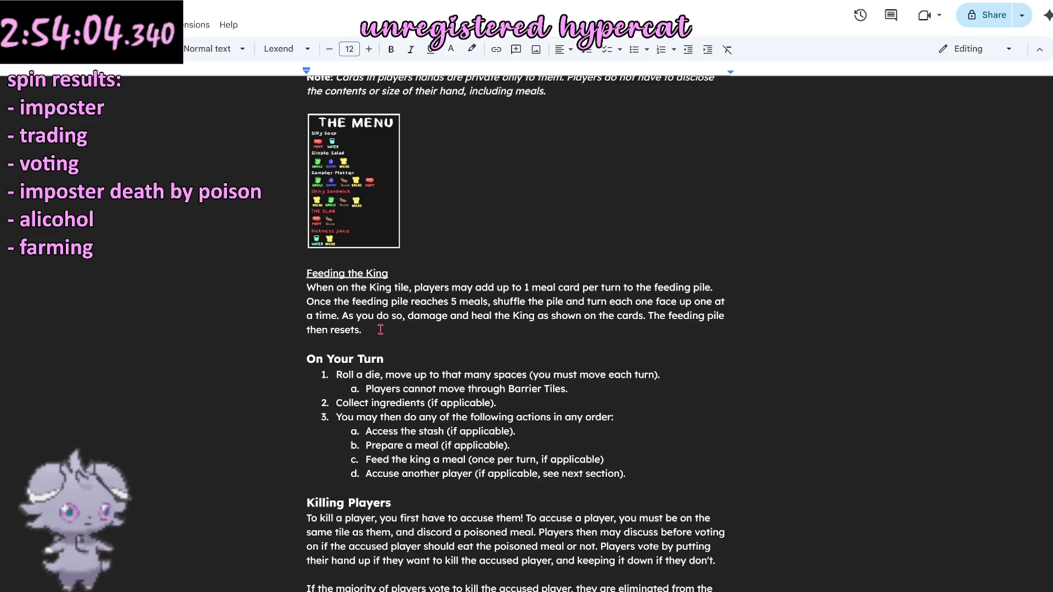
pyautogui.moveTo(366, 330); pyautogui.dragTo(290, 296)
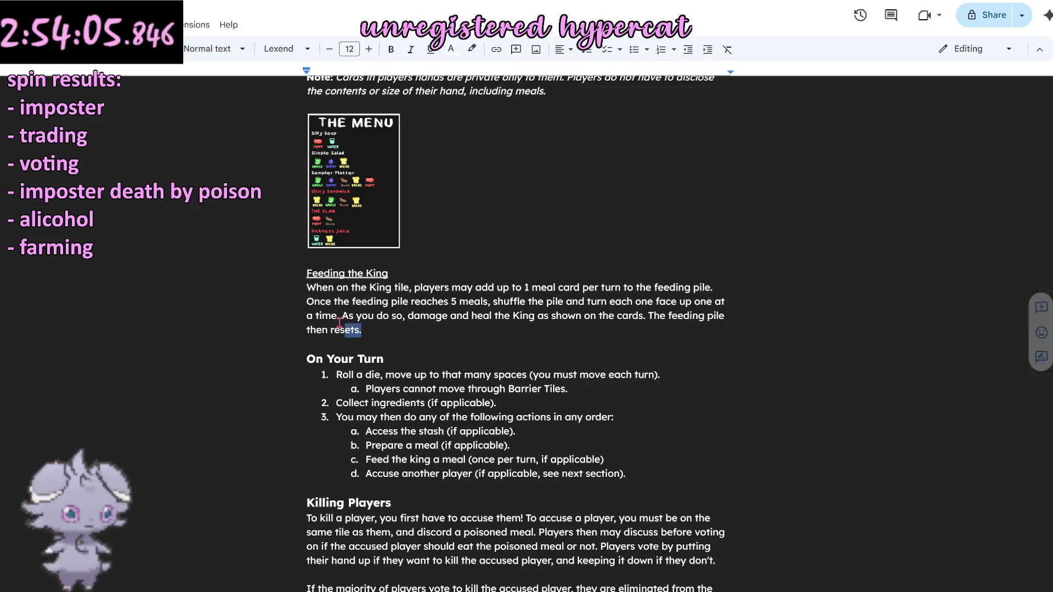
pyautogui.click(300, 297)
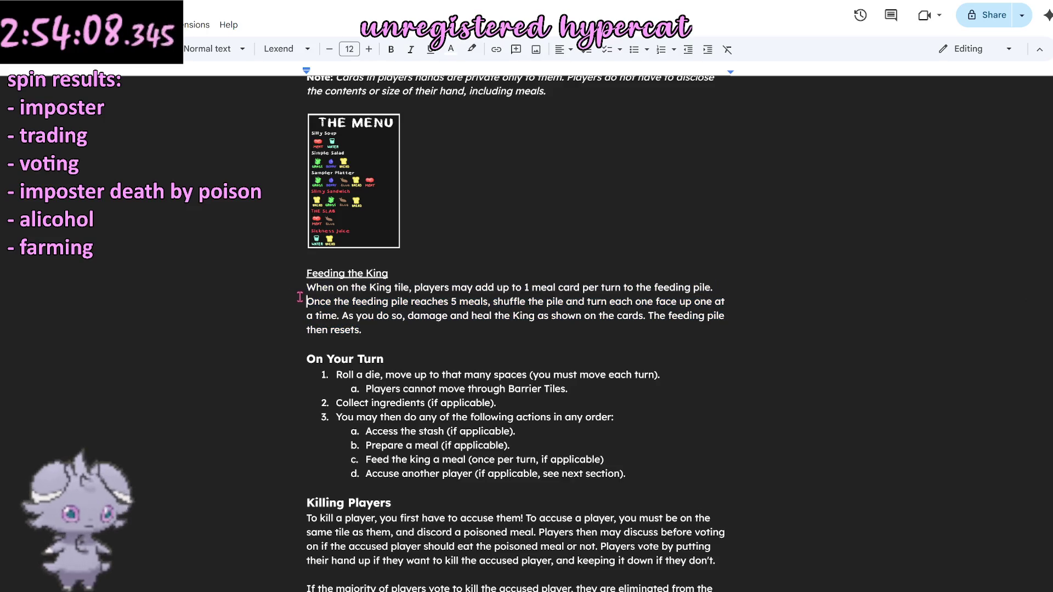
pyautogui.scroll(-3, 300, 298)
pyautogui.scroll(3, 469, 348)
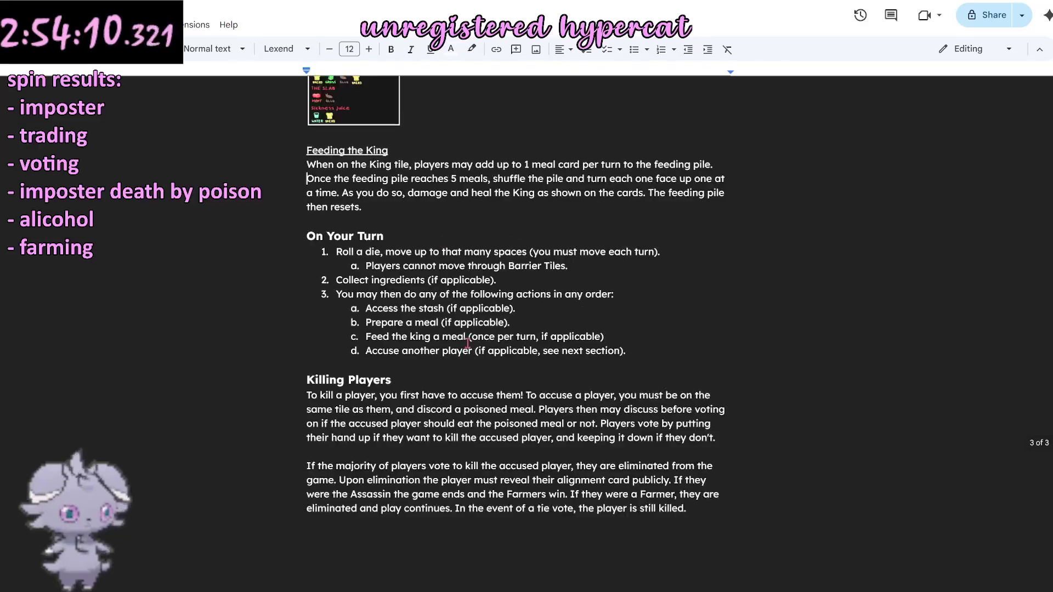
pyautogui.scroll(3, 469, 348)
pyautogui.scroll(-2, 468, 348)
pyautogui.scroll(-3, 469, 348)
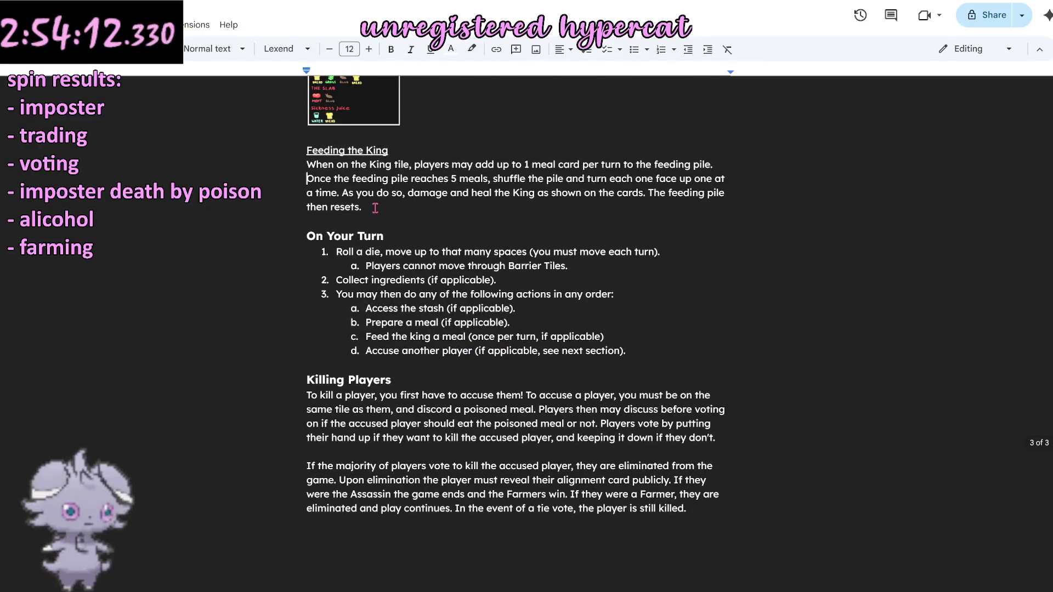
pyautogui.moveTo(375, 207)
pyautogui.mouseDown()
pyautogui.moveTo(265, 171)
pyautogui.moveTo(560, 169)
pyautogui.moveTo(573, 205)
pyautogui.mouseUp()
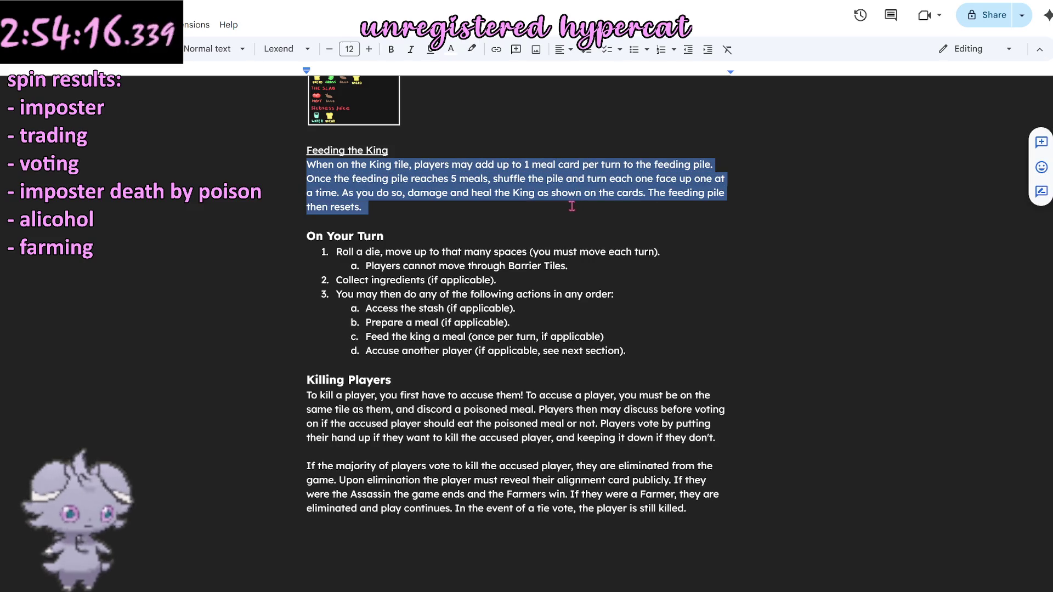
pyautogui.click(465, 202)
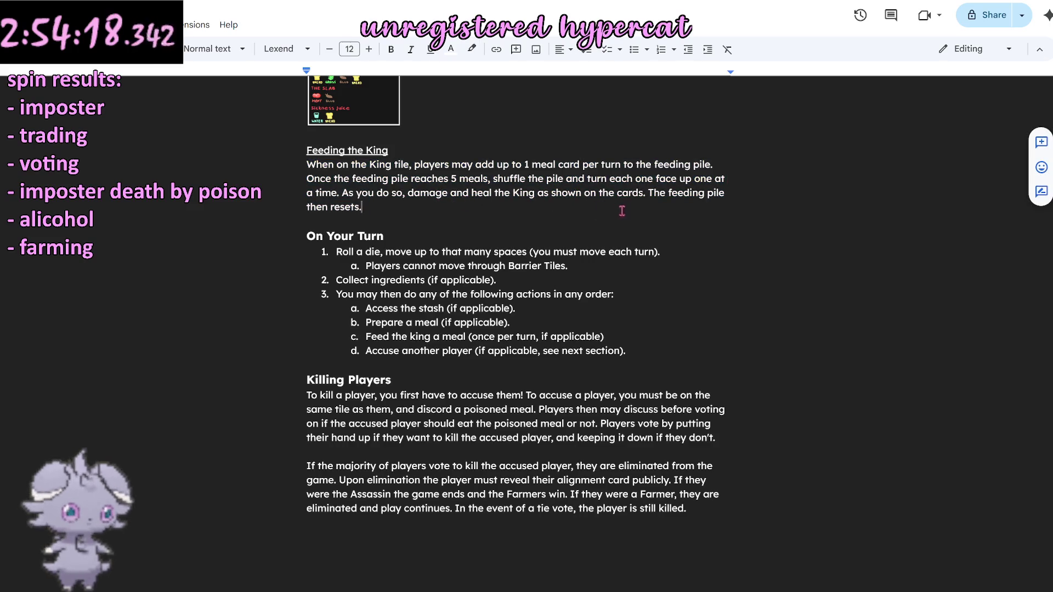
pyautogui.click(646, 194)
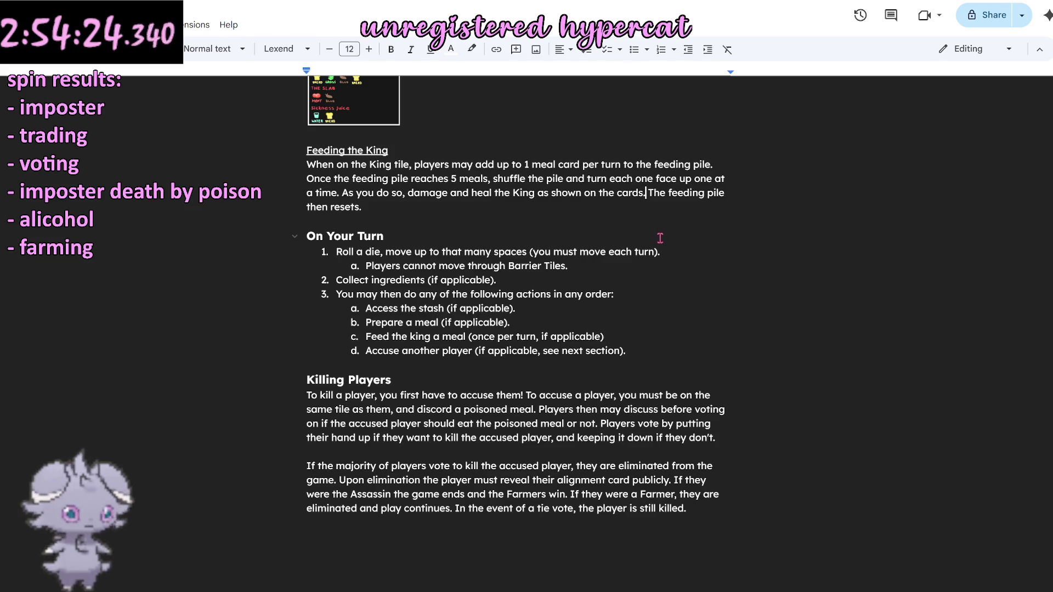
pyautogui.write('Afterwards ')
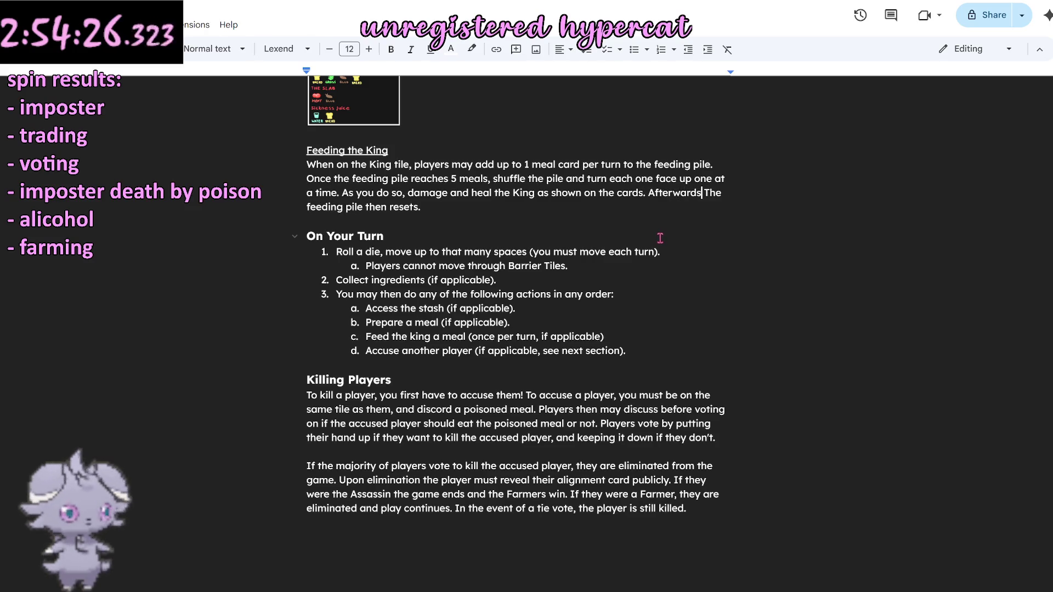
pyautogui.write(', ')
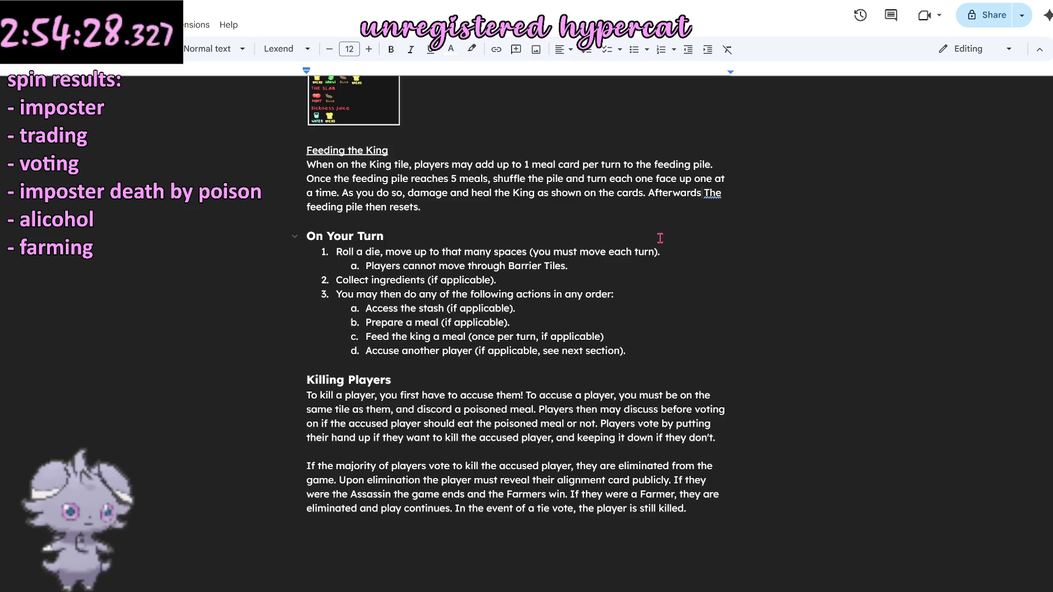
pyautogui.write('the King ')
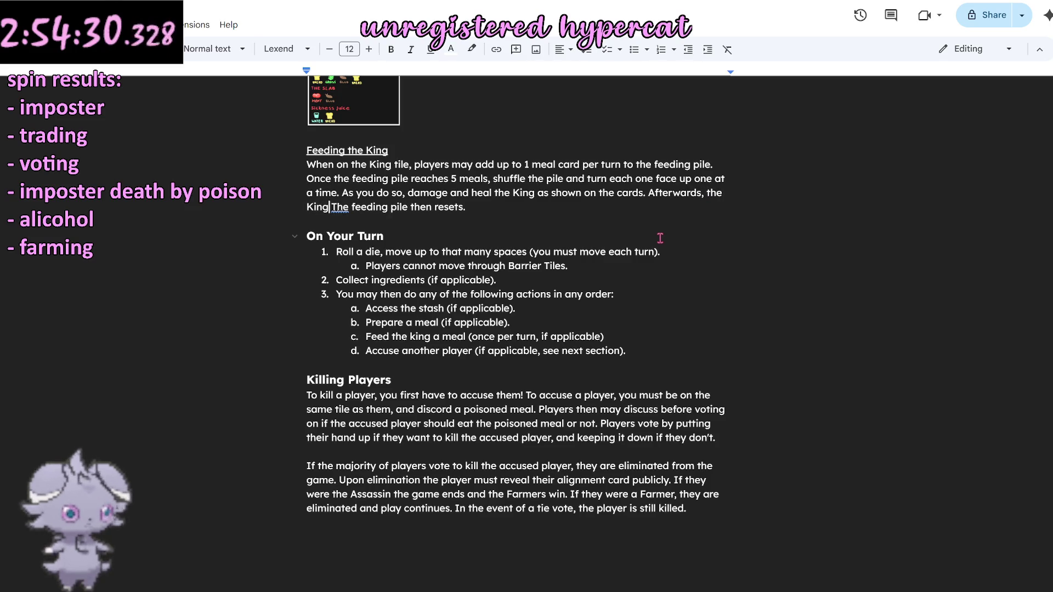
pyautogui.write('loses ')
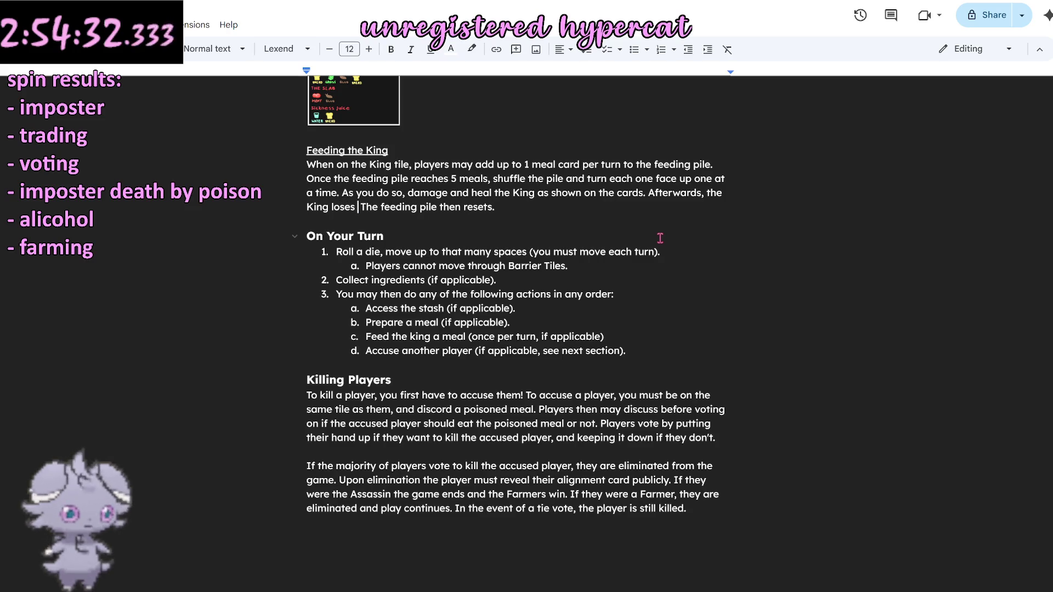
pyautogui.write('an additio')
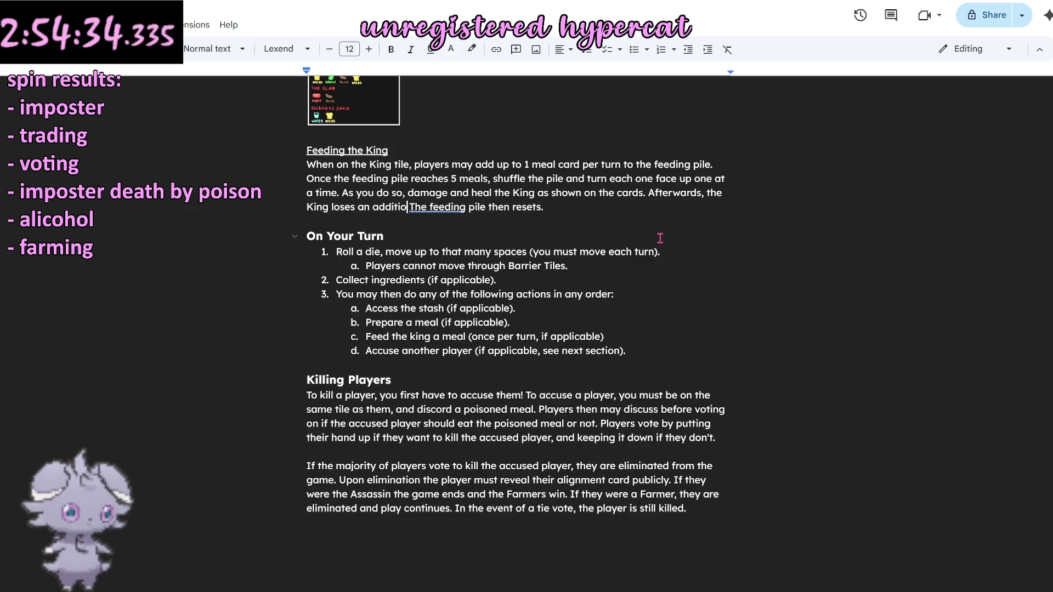
pyautogui.write('nal 5 he')
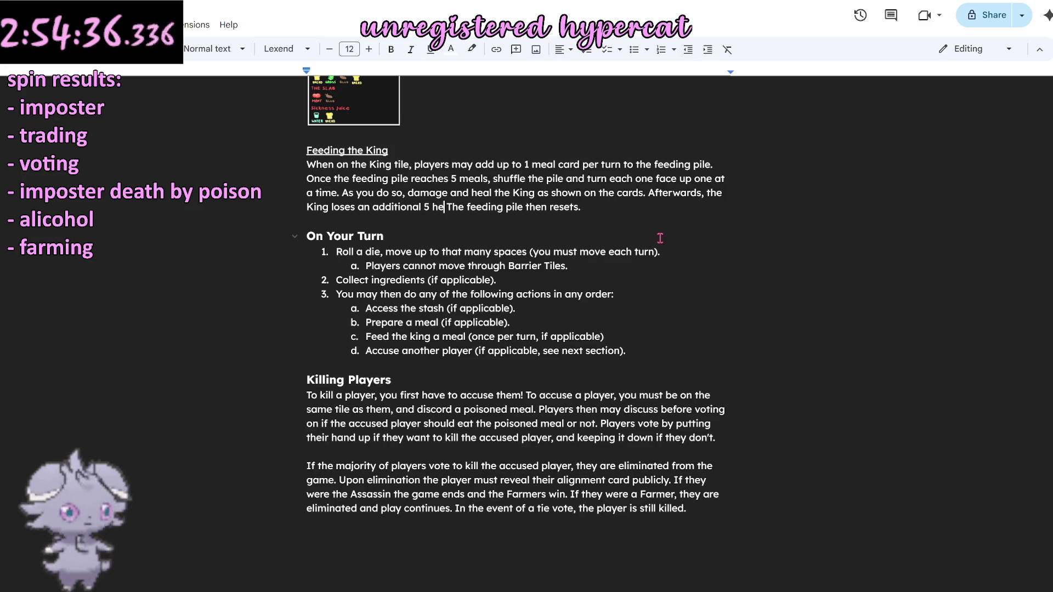
pyautogui.write('alth.')
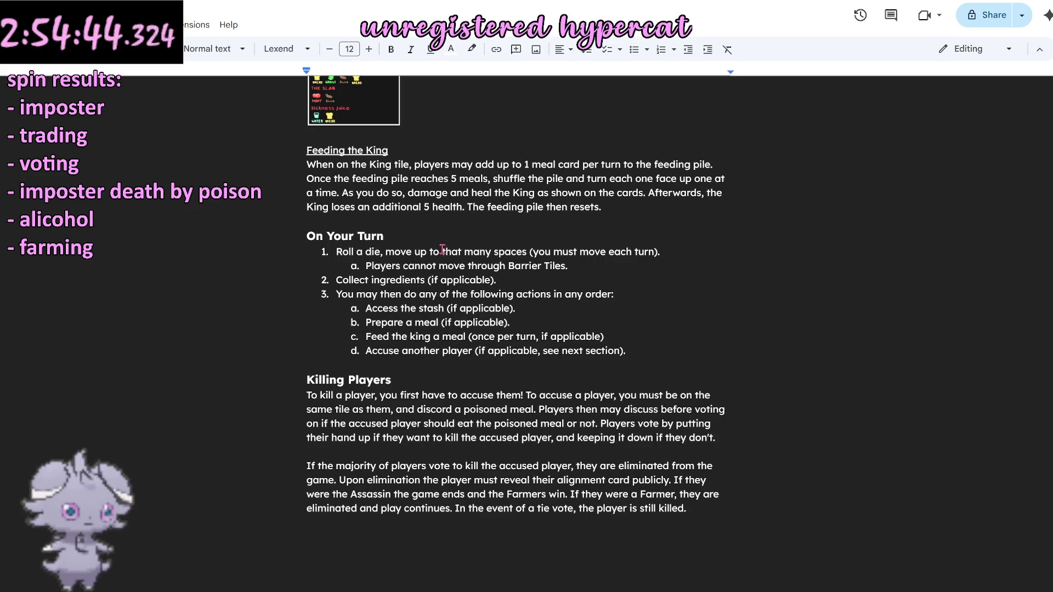
pyautogui.scroll(3, 453, 237)
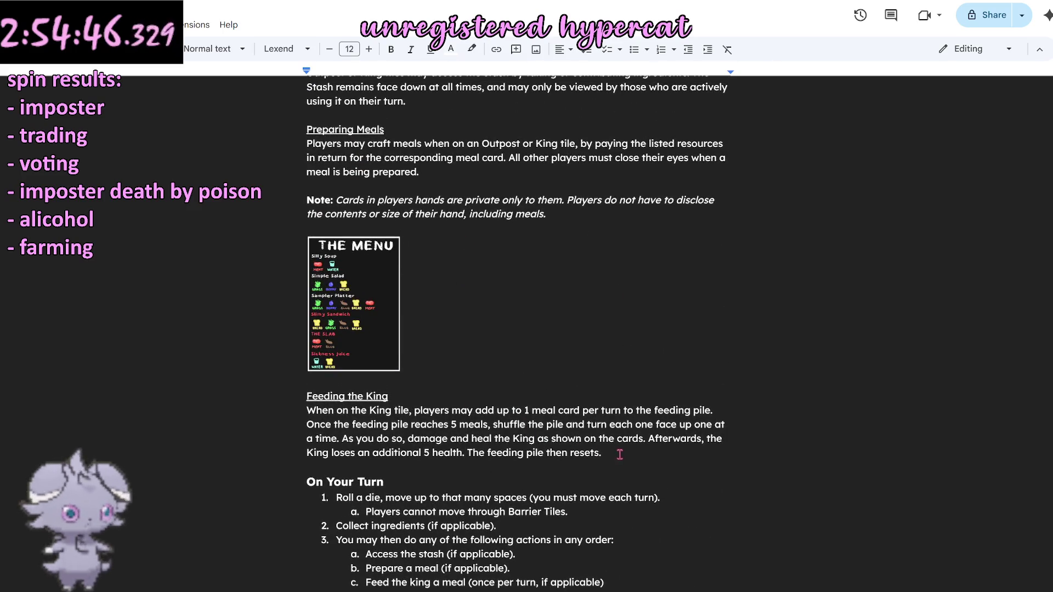
pyautogui.moveTo(622, 453); pyautogui.dragTo(299, 396)
pyautogui.click(531, 377)
pyautogui.scroll(2, 531, 377)
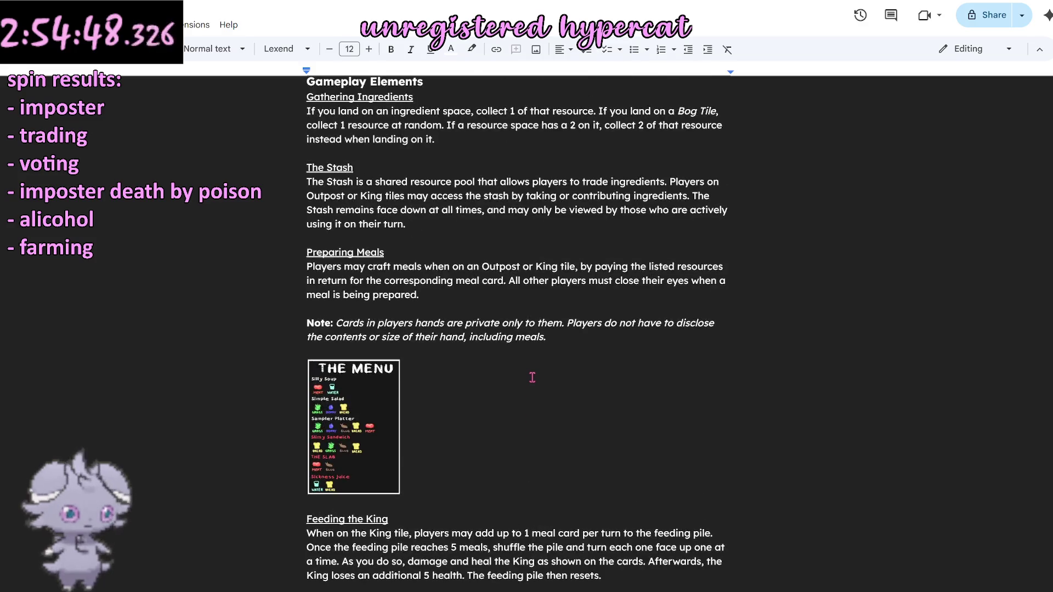
pyautogui.scroll(2, 532, 379)
pyautogui.scroll(4, 531, 377)
pyautogui.scroll(4, 531, 378)
pyautogui.scroll(-3, 532, 377)
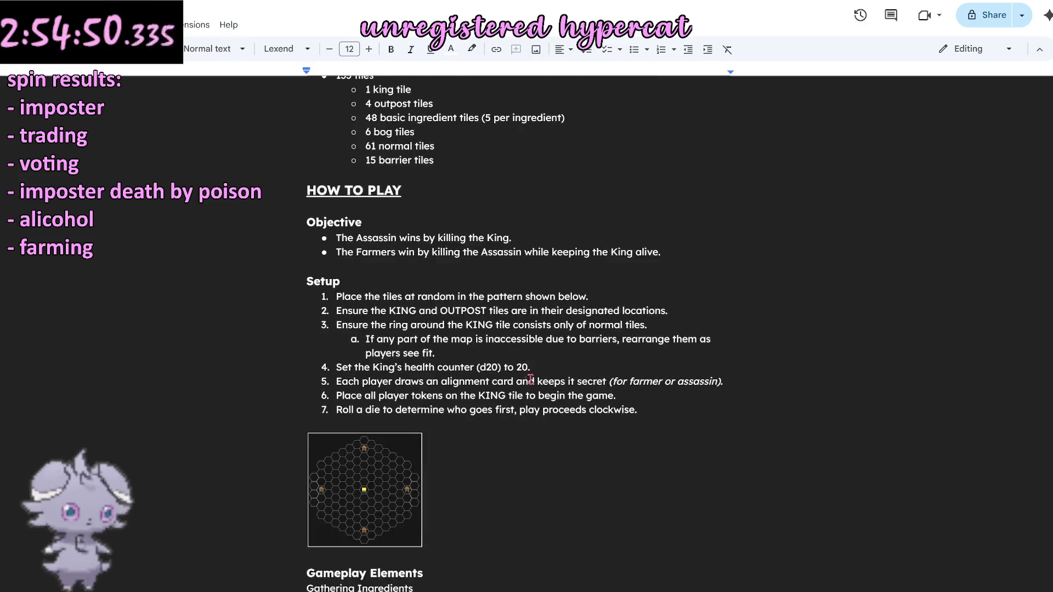
pyautogui.scroll(-6, 508, 391)
pyautogui.scroll(-5, 508, 392)
pyautogui.scroll(-4, 508, 393)
pyautogui.scroll(1, 506, 394)
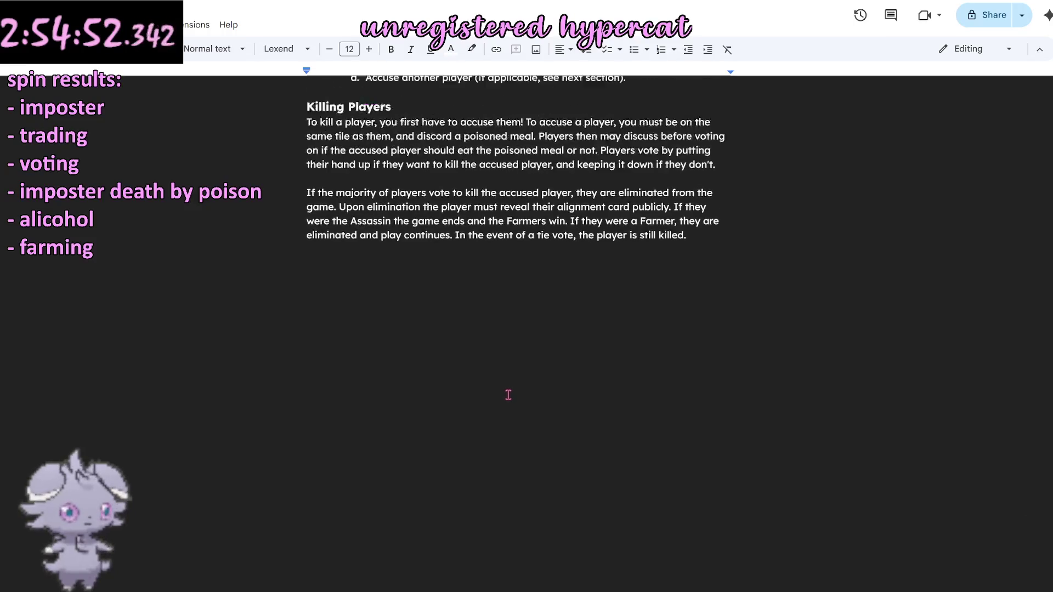
pyautogui.scroll(2, 502, 402)
pyautogui.scroll(3, 498, 408)
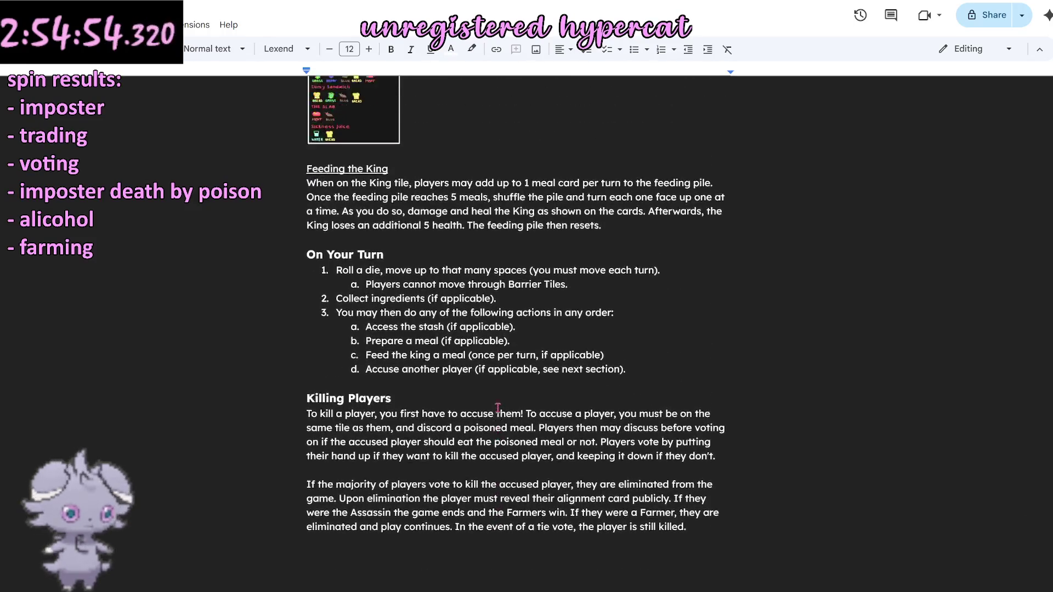
pyautogui.scroll(3, 496, 410)
pyautogui.scroll(4, 493, 412)
pyautogui.scroll(1, 489, 416)
pyautogui.scroll(-7, 489, 416)
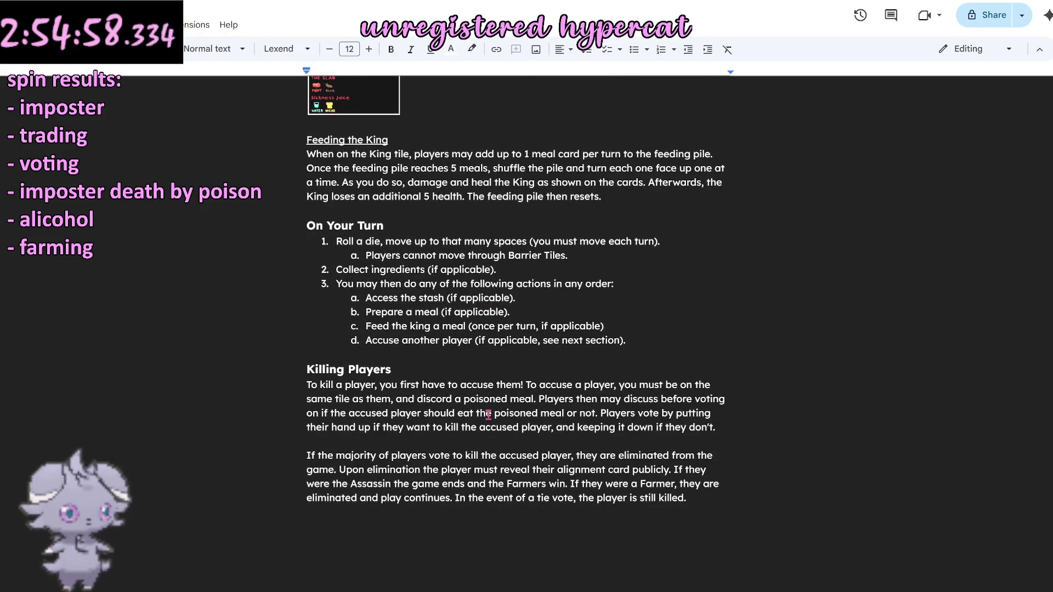
pyautogui.scroll(3, 487, 414)
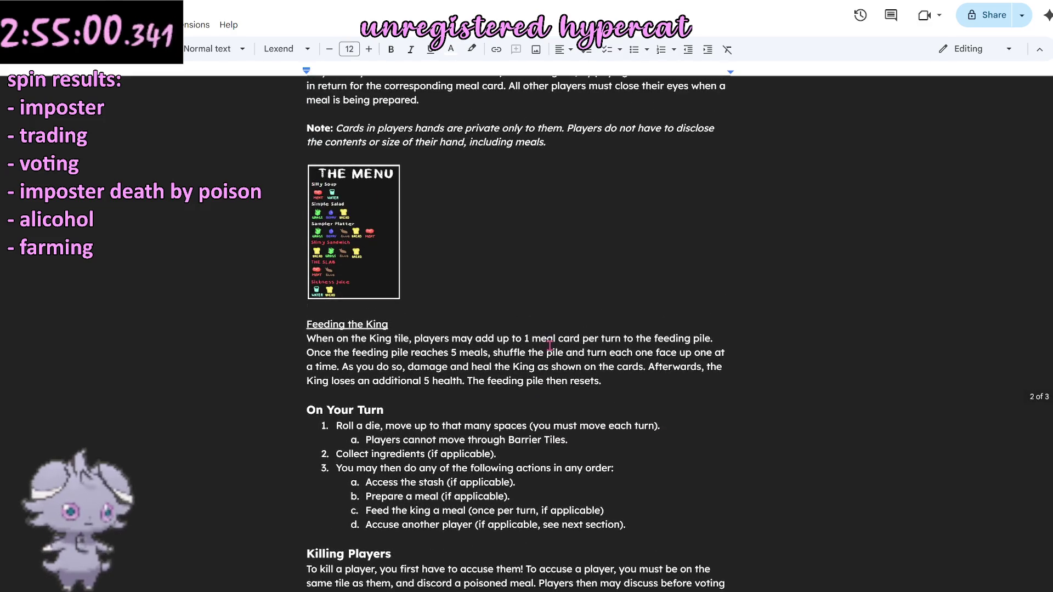
pyautogui.scroll(2, 550, 346)
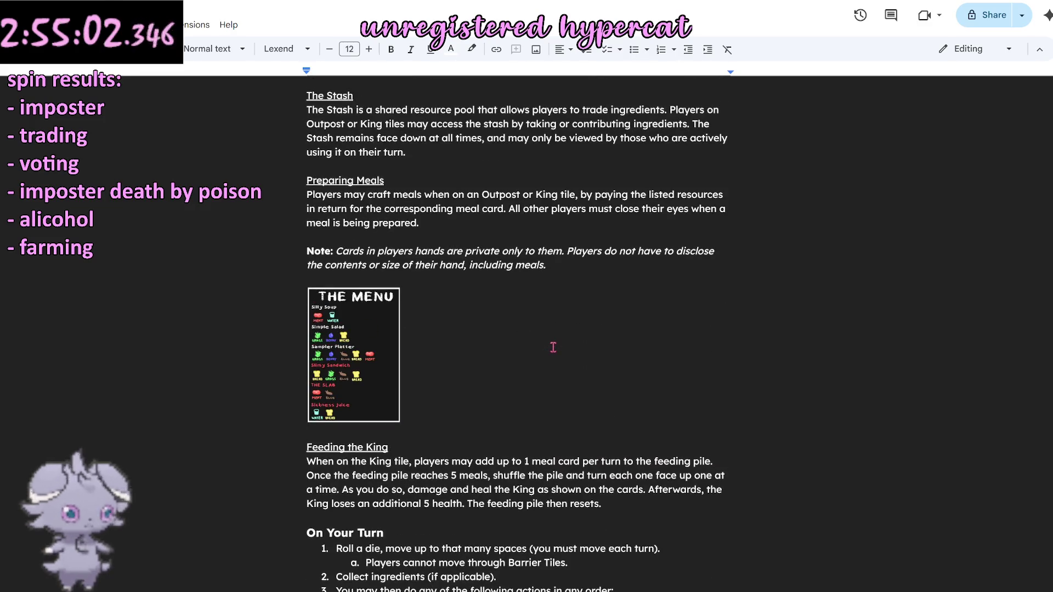
pyautogui.scroll(-4, 536, 354)
pyautogui.scroll(-3, 536, 354)
pyautogui.scroll(2, 533, 355)
pyautogui.scroll(3, 494, 350)
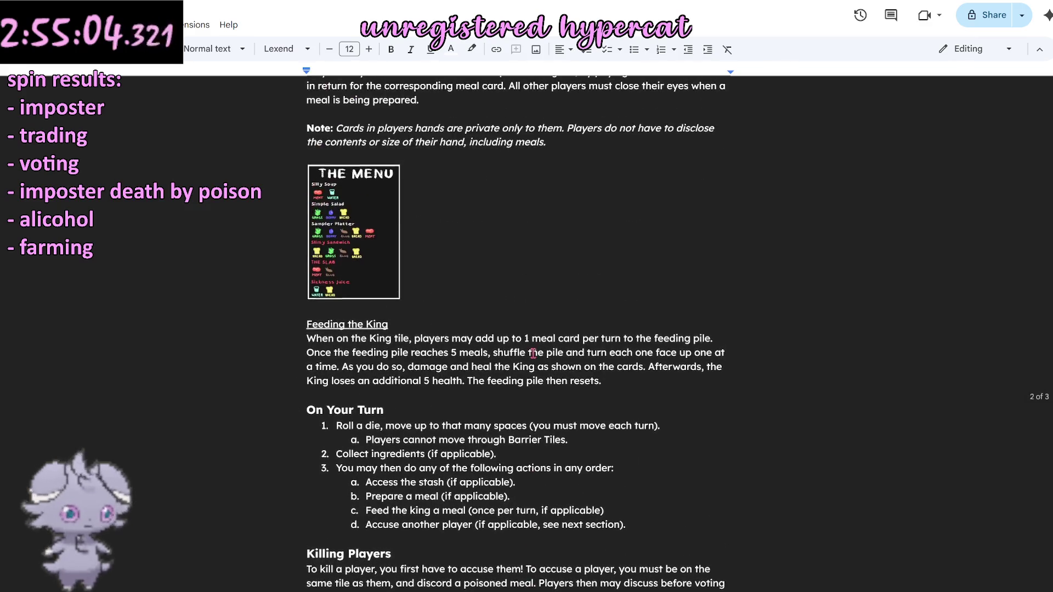
pyautogui.scroll(1, 435, 346)
pyautogui.click(414, 381)
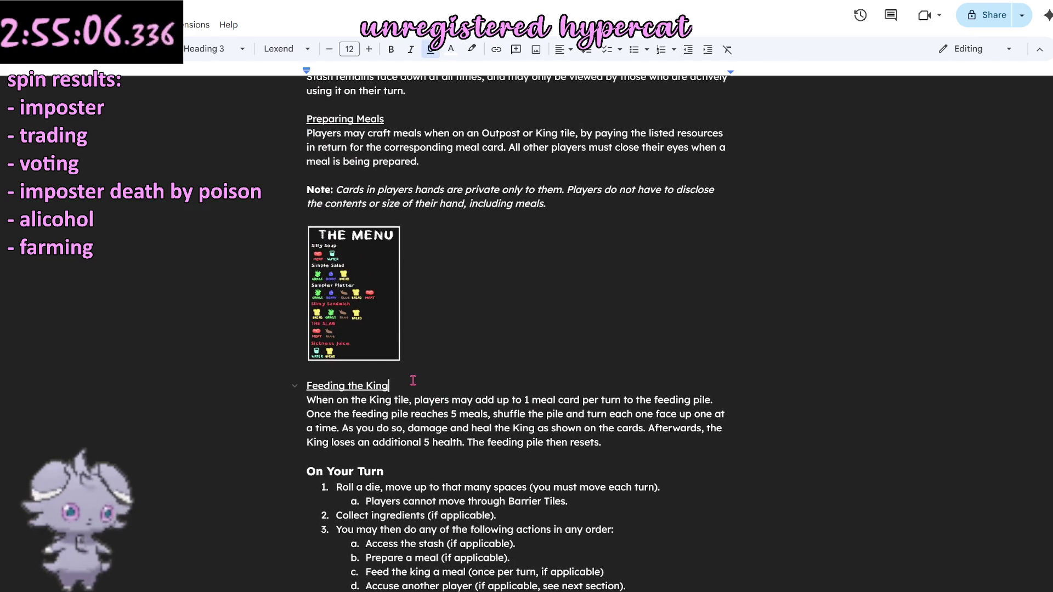
pyautogui.press('Up')
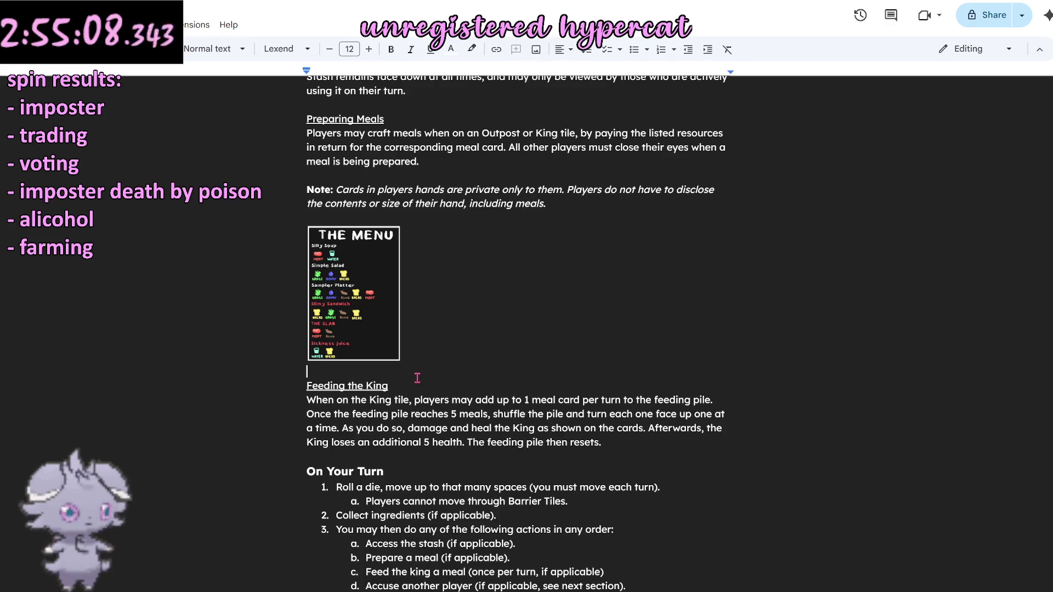
pyautogui.scroll(-1, 417, 378)
pyautogui.scroll(-3, 417, 378)
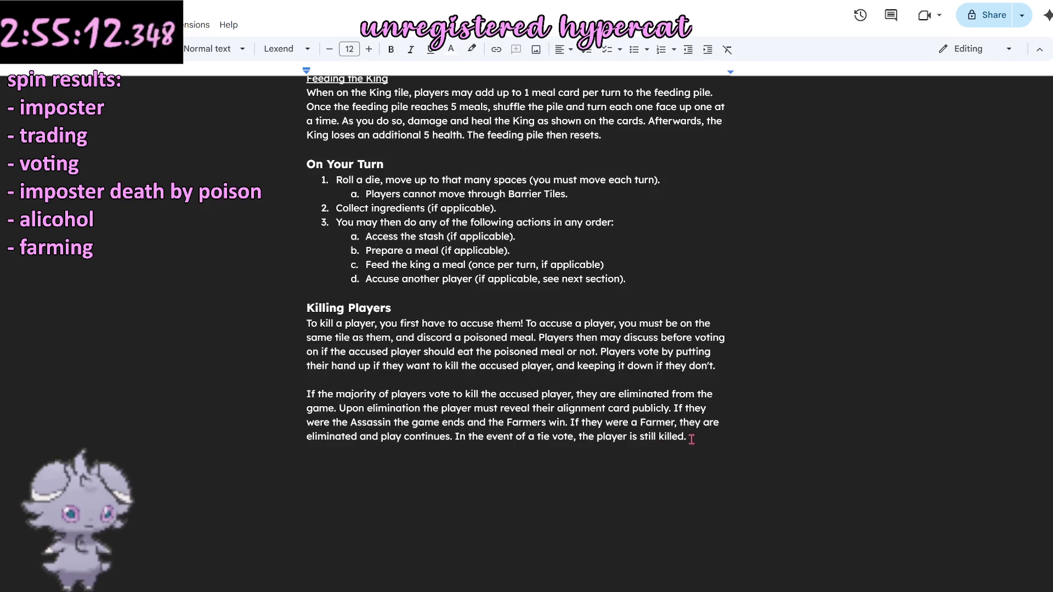
pyautogui.moveTo(688, 437)
pyautogui.mouseDown()
pyautogui.moveTo(225, 381)
pyautogui.moveTo(194, 305)
pyautogui.mouseUp()
pyautogui.click(216, 365)
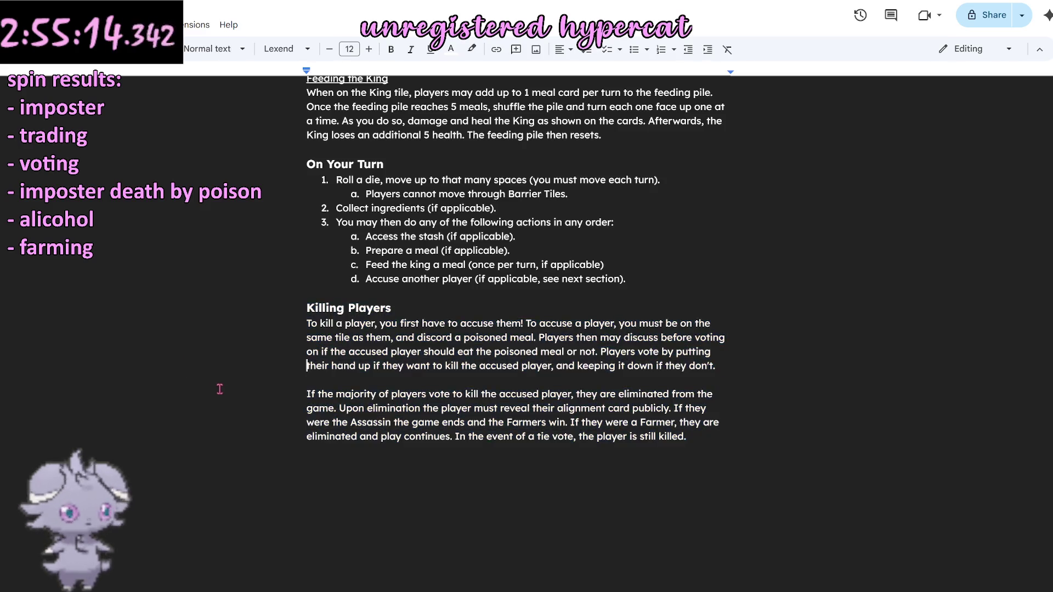
pyautogui.scroll(3, 223, 393)
pyautogui.scroll(2, 222, 393)
pyautogui.scroll(1, 223, 393)
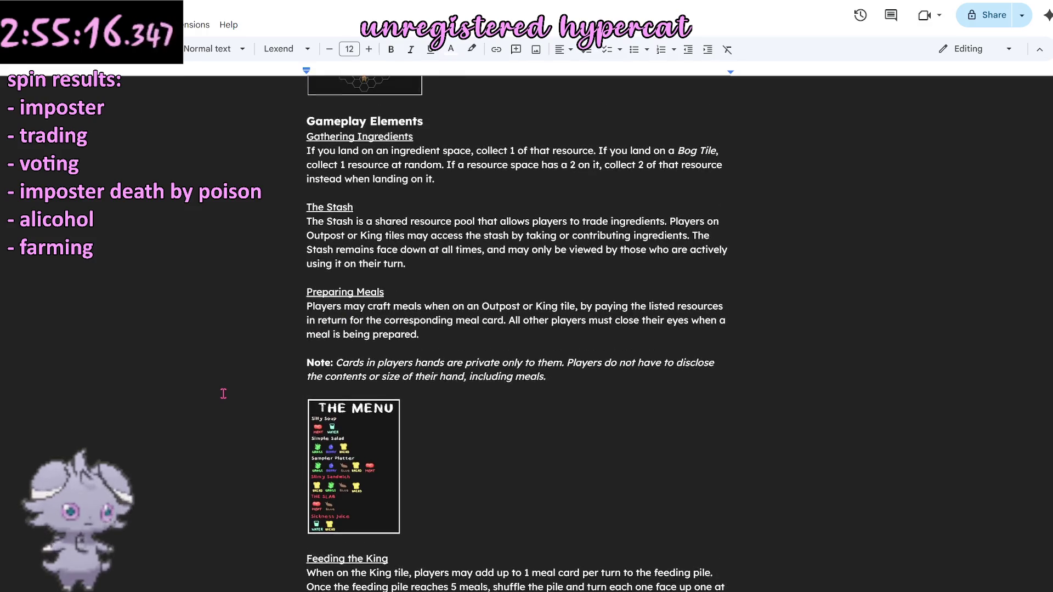
pyautogui.scroll(-2, 222, 393)
pyautogui.scroll(-1, 223, 394)
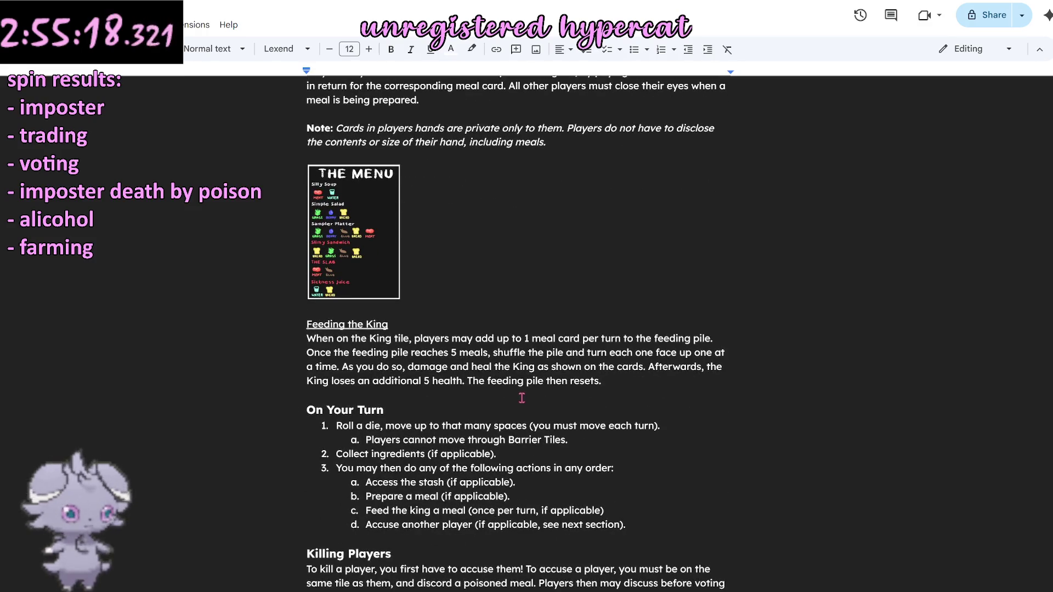
# Paste a copy of the Note paragraph after Feeding the King and rewrite it as 'The King's health cannot go above 20.'.
pyautogui.tripleClick(306, 136)
pyautogui.hotkey('ctrl', 'c')
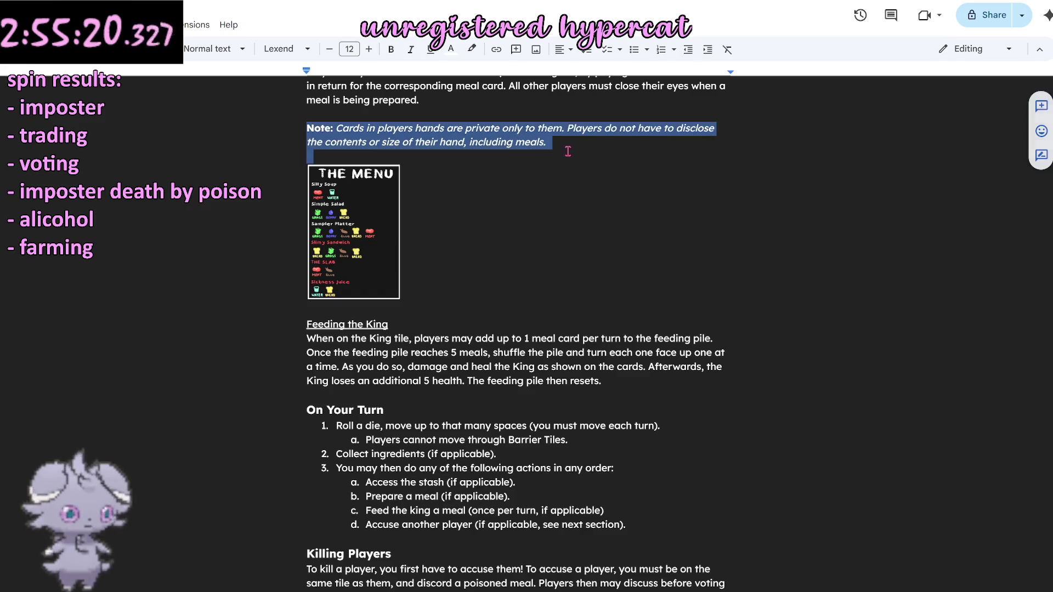
pyautogui.click(571, 147)
pyautogui.tripleClick(264, 135)
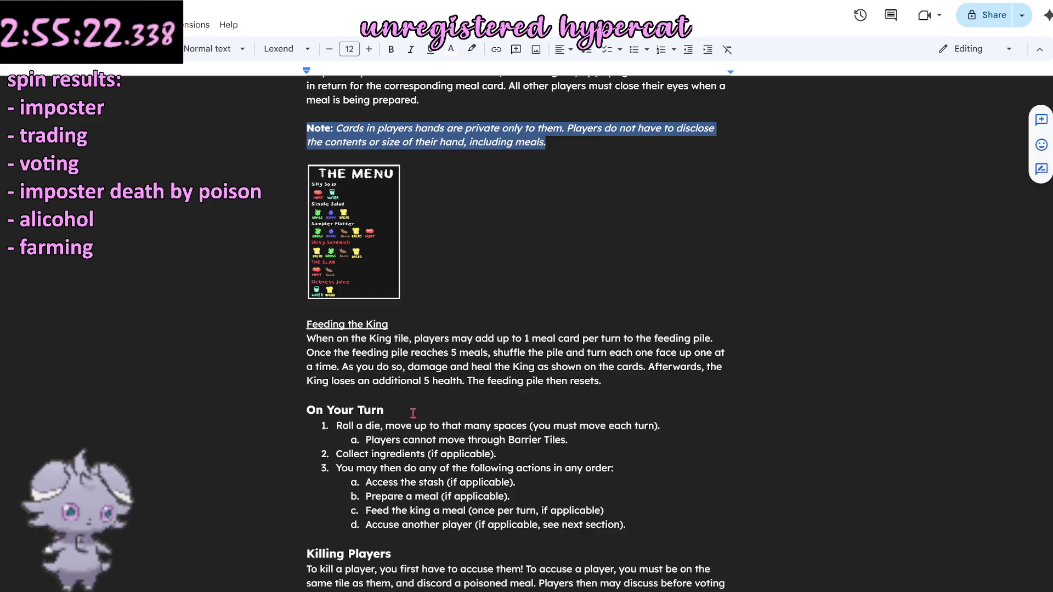
pyautogui.click(381, 395)
pyautogui.hotkey('ctrl', 'v')
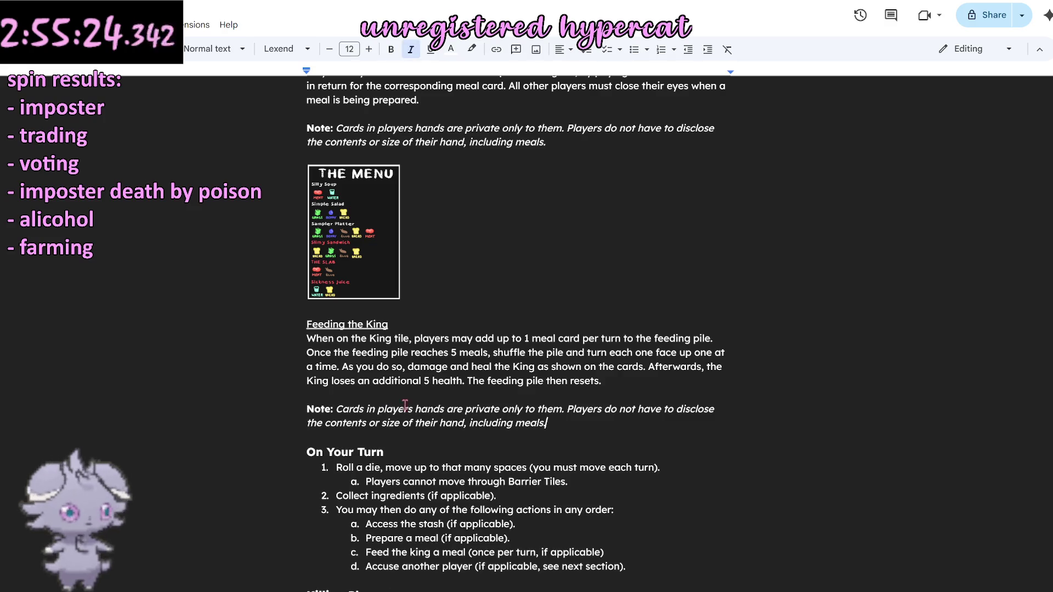
pyautogui.moveTo(559, 426); pyautogui.dragTo(335, 409)
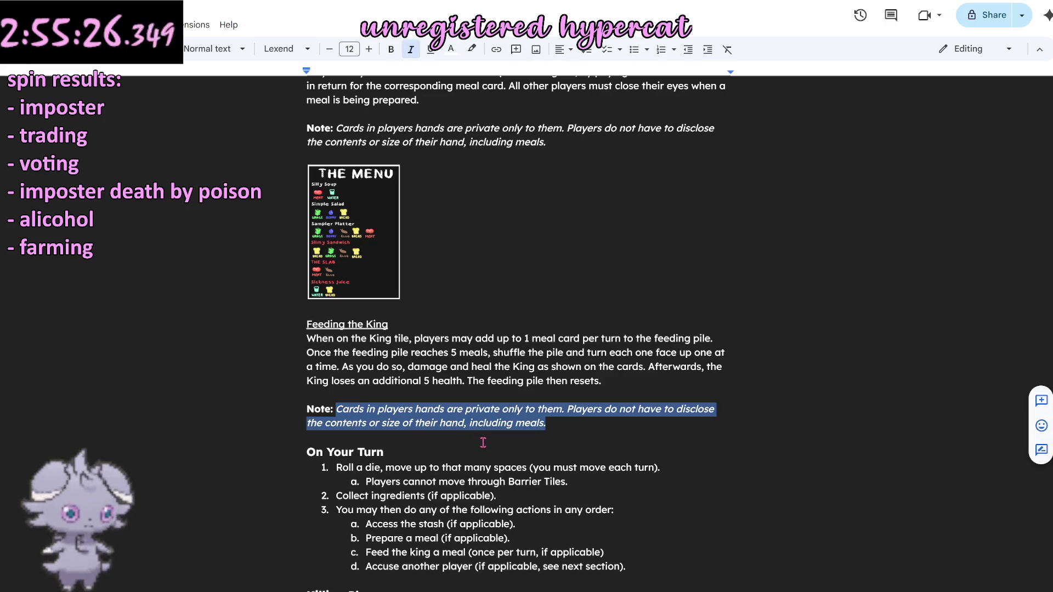
pyautogui.write('The King')
pyautogui.press('BackSpace')
pyautogui.press('BackSpace')
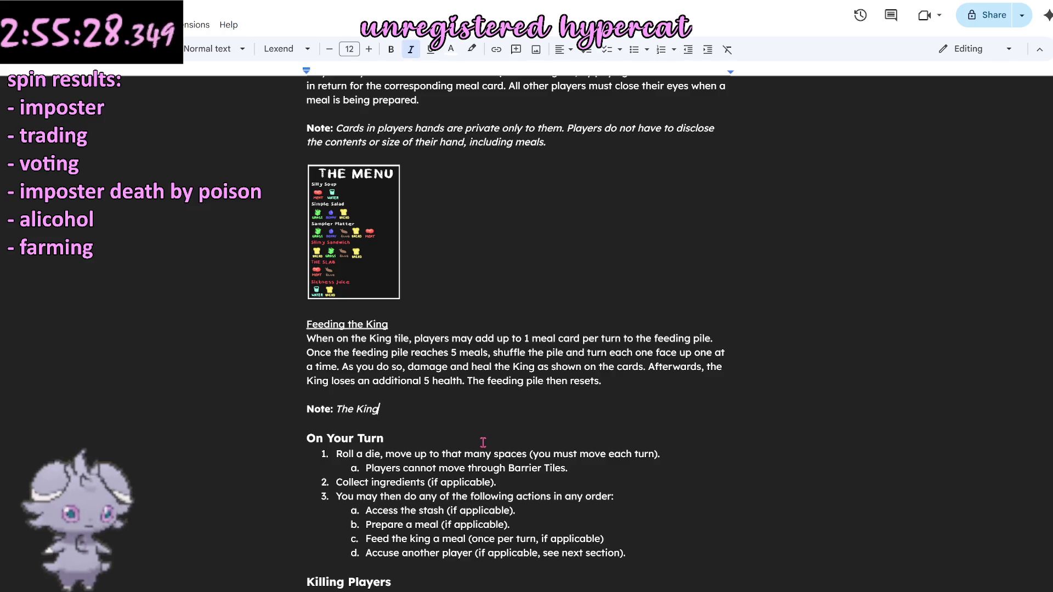
pyautogui.write("'s health cannot")
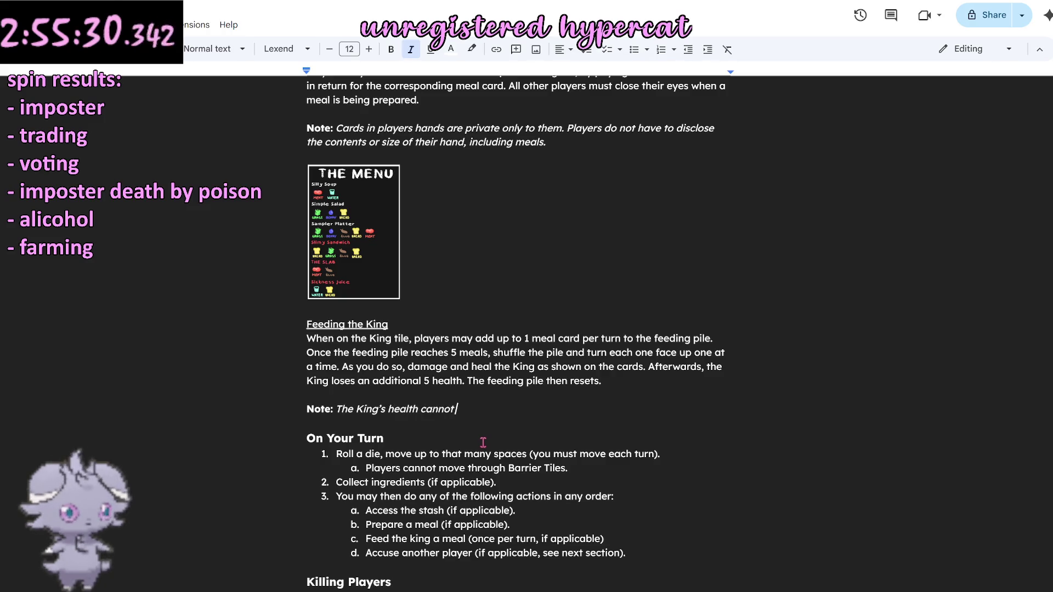
pyautogui.write(' go above 20.')
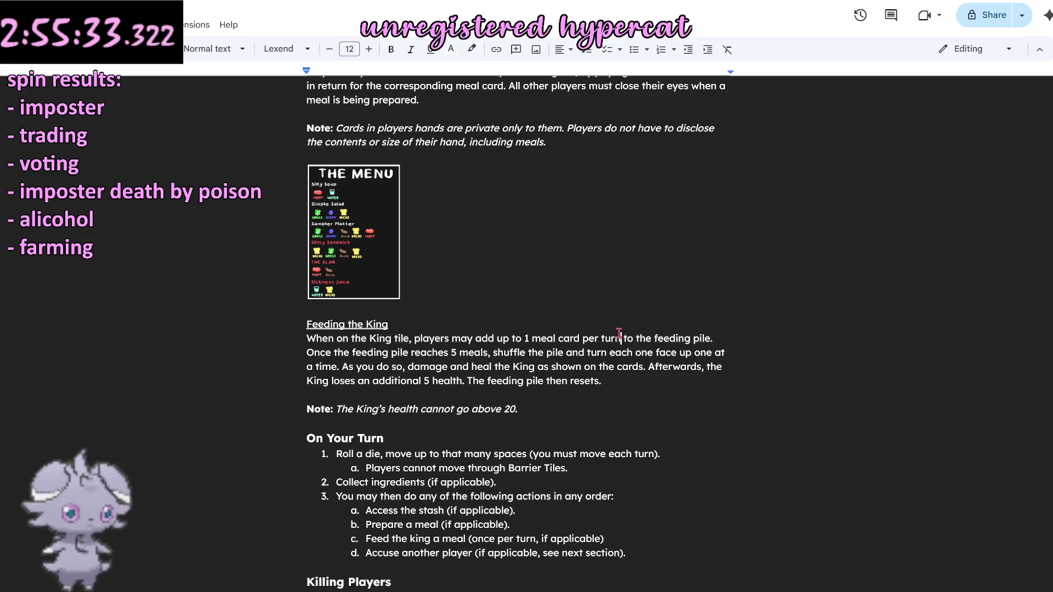
pyautogui.scroll(3, 606, 400)
pyautogui.scroll(2, 609, 407)
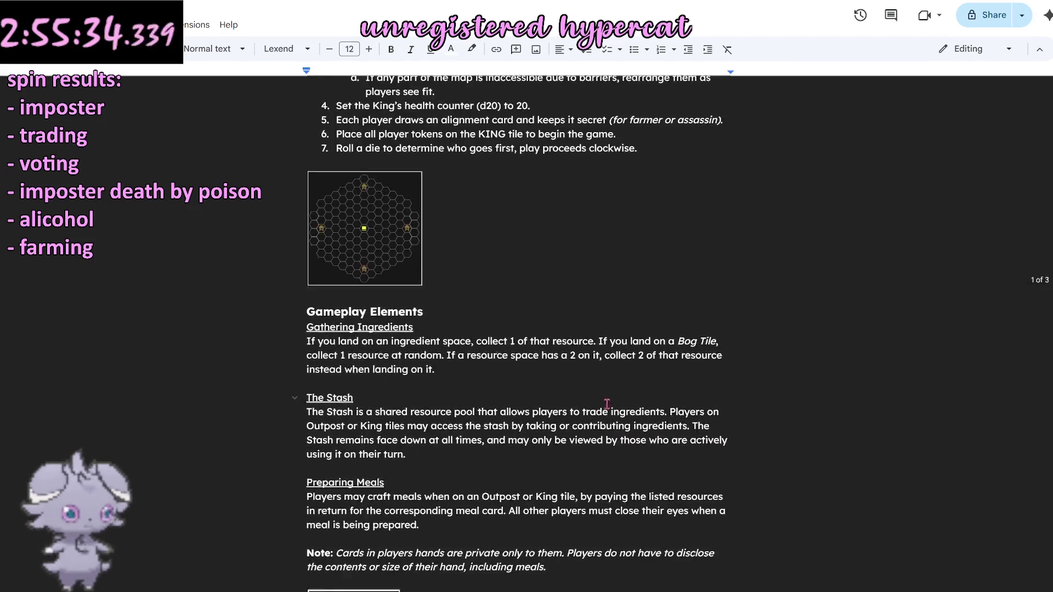
pyautogui.scroll(-4, 604, 391)
pyautogui.scroll(-3, 618, 392)
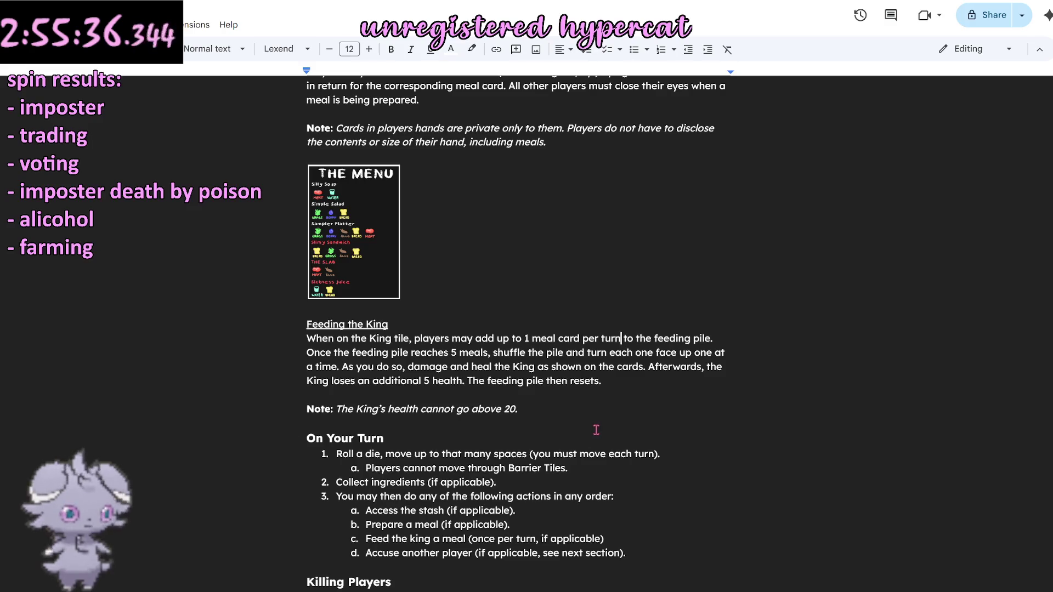
pyautogui.scroll(-3, 488, 407)
pyautogui.scroll(-2, 444, 412)
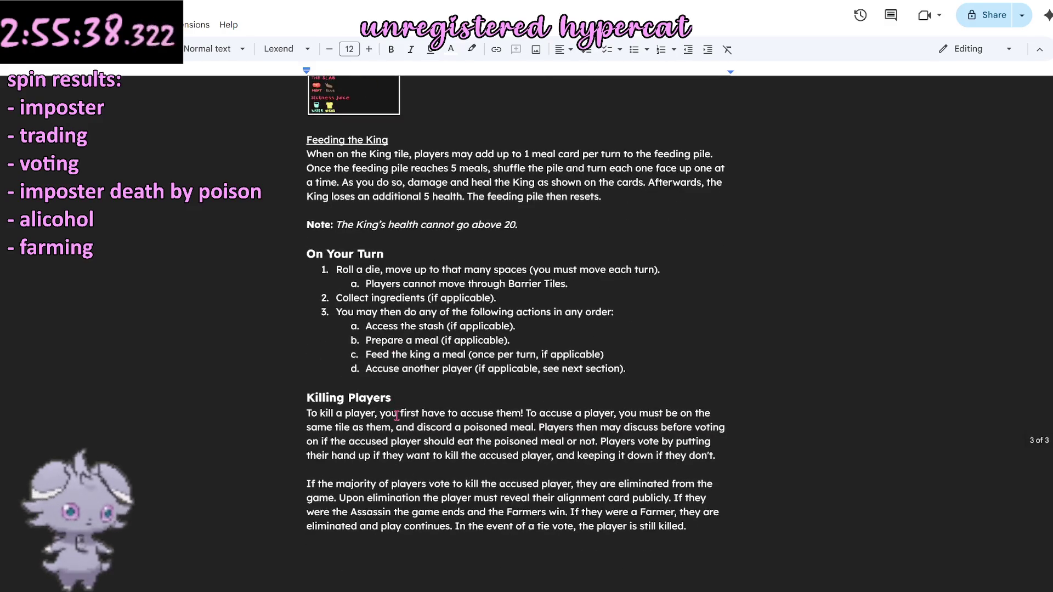
pyautogui.scroll(-4, 396, 415)
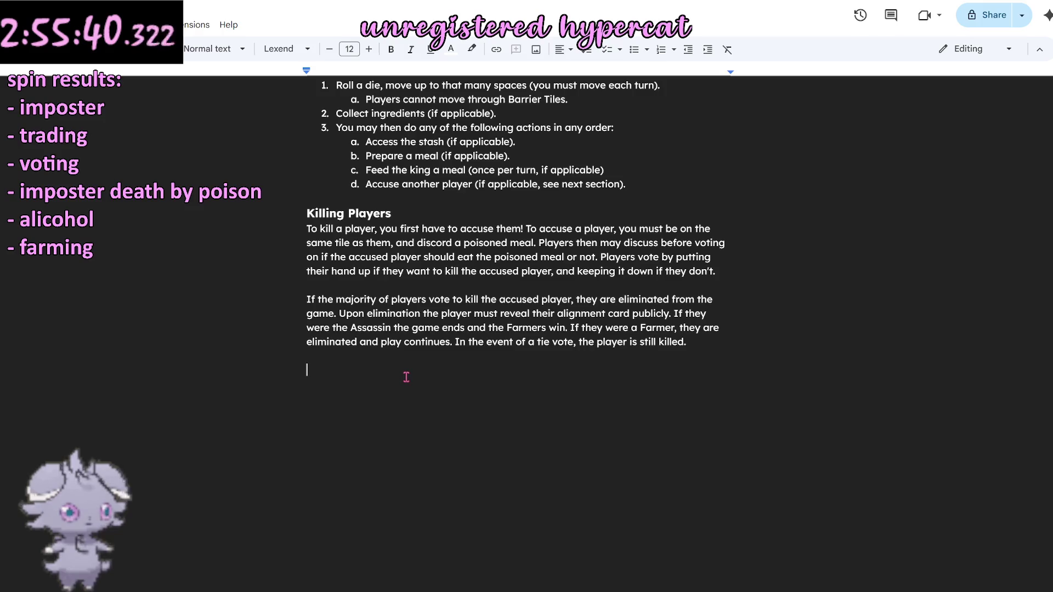
pyautogui.moveTo(347, 398)
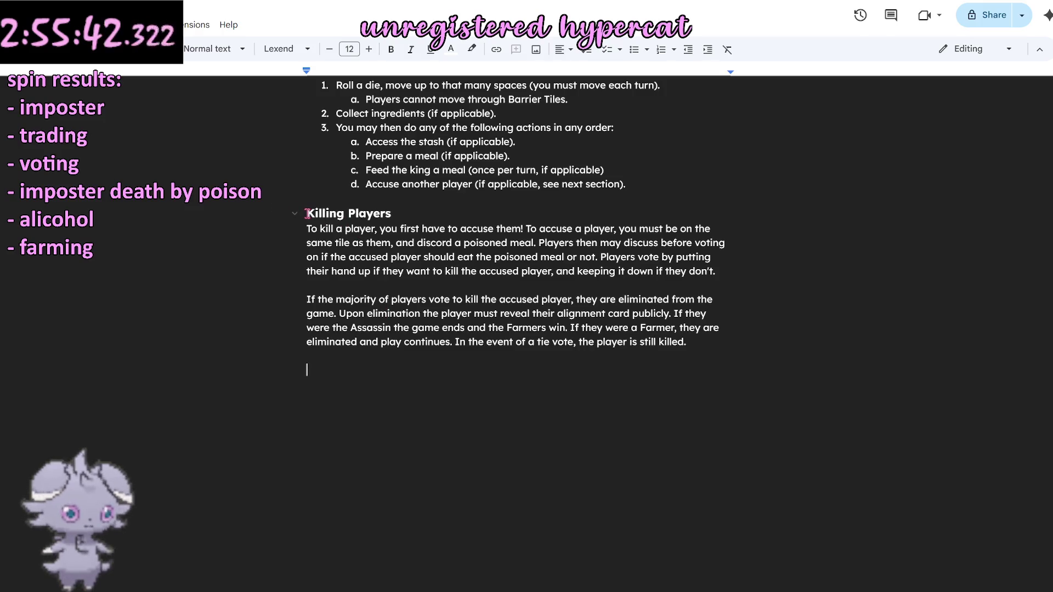
# Copy the Killing Players heading to the empty line below and rename it 'Killing the King'.
pyautogui.moveTo(306, 212); pyautogui.dragTo(322, 229)
pyautogui.hotkey('ctrl', 'c')
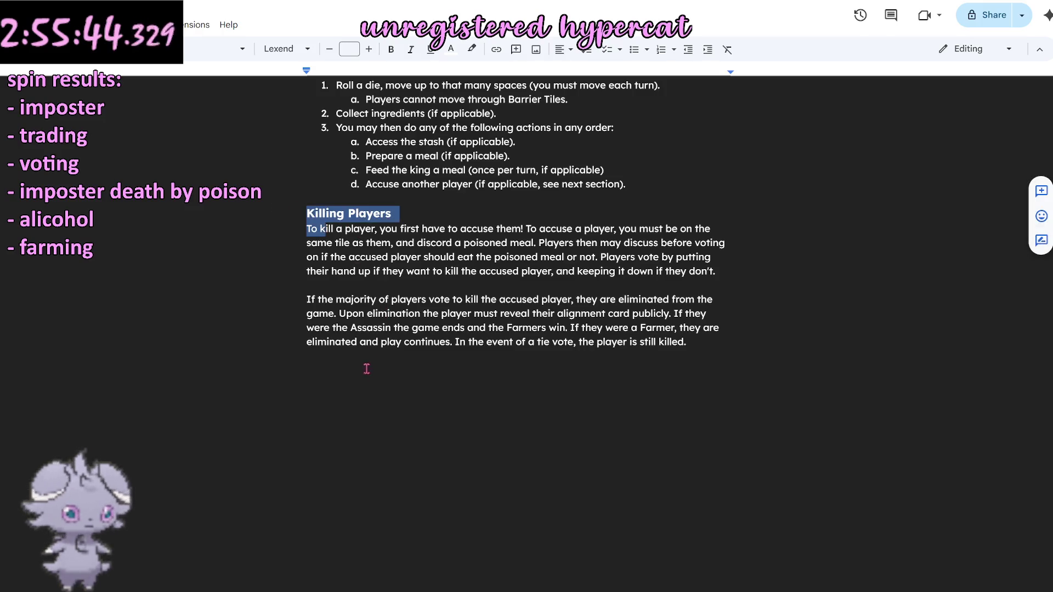
pyautogui.click(354, 376)
pyautogui.hotkey('ctrl', 'v')
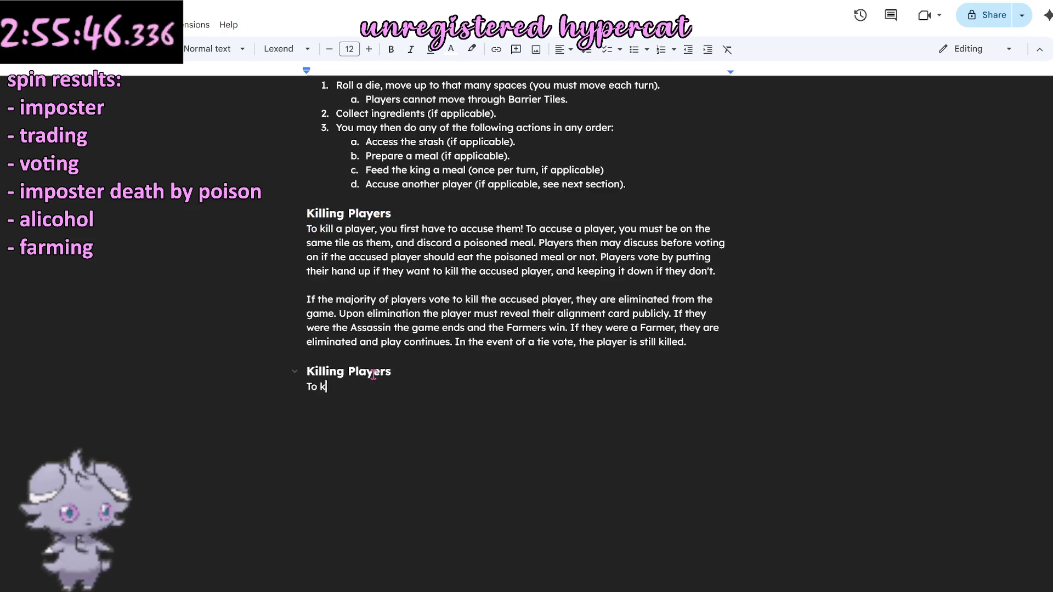
pyautogui.doubleClick(383, 373)
pyautogui.write('the King')
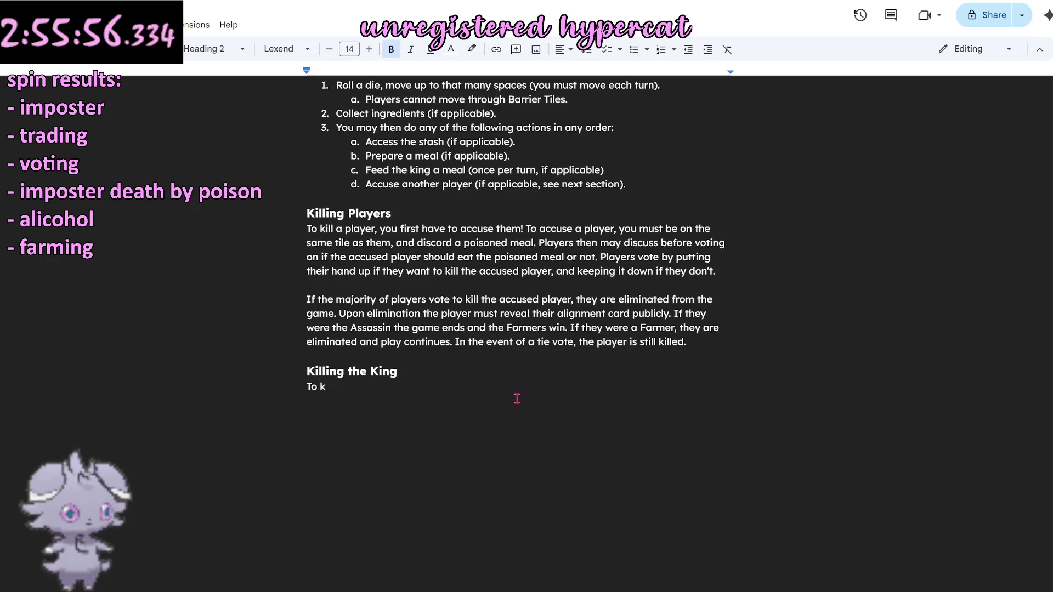
pyautogui.moveTo(348, 213)
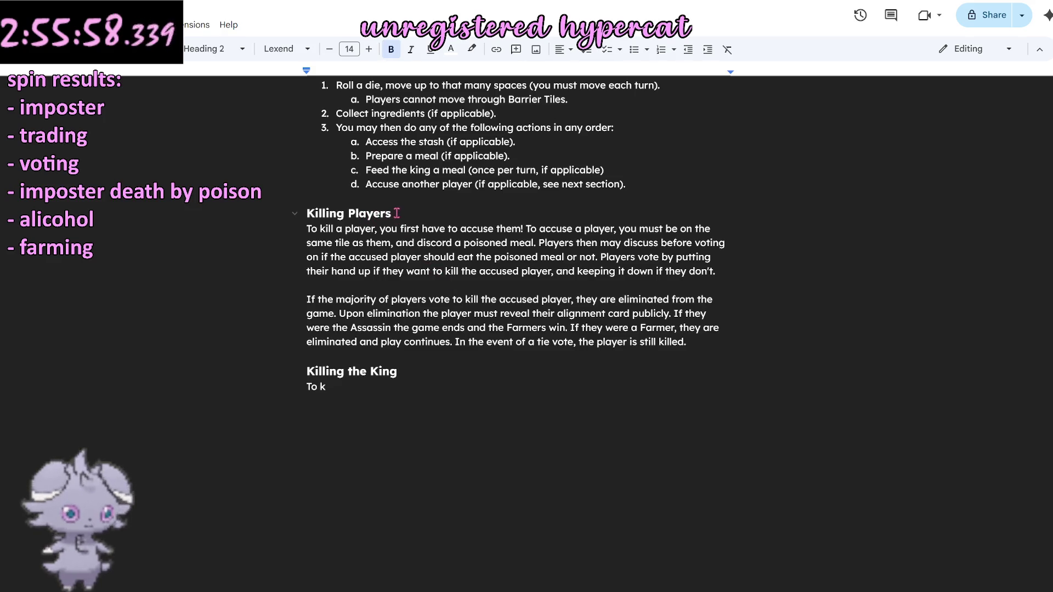
pyautogui.scroll(3, 395, 213)
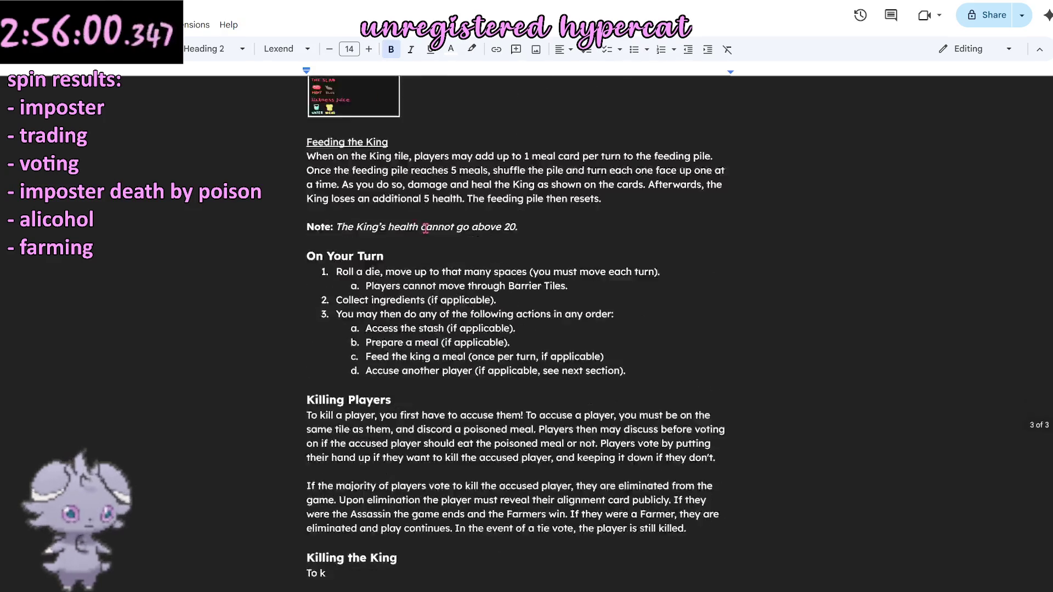
pyautogui.scroll(-2, 426, 228)
pyautogui.scroll(-2, 426, 229)
pyautogui.moveTo(351, 266); pyautogui.dragTo(291, 263)
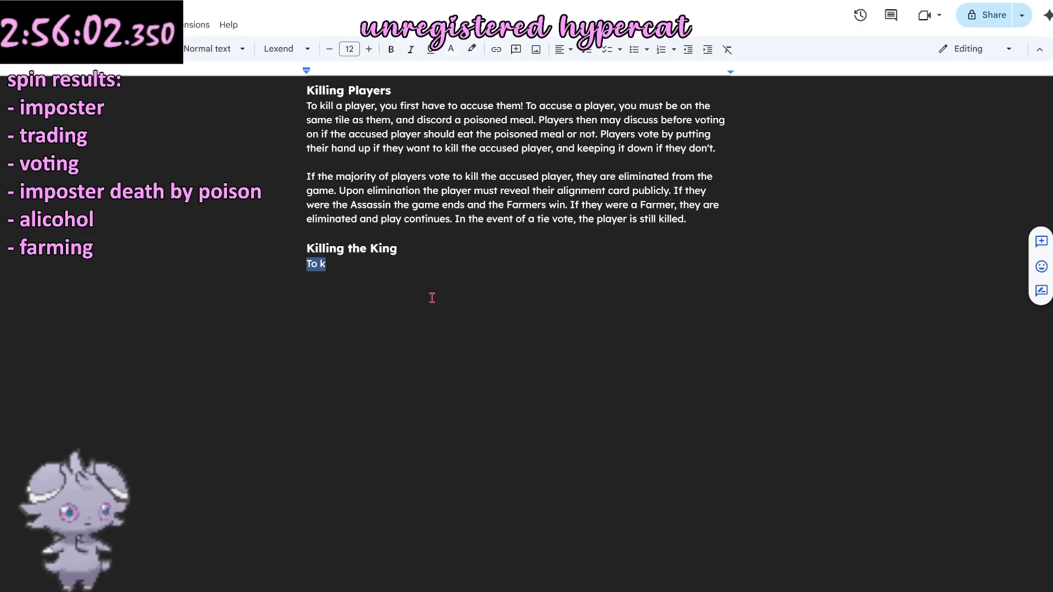
# Replace the placeholder with the rule that the King dies at 0 health, ending the game immediately with the Assassin the sole victor.
pyautogui.press('BackSpace')
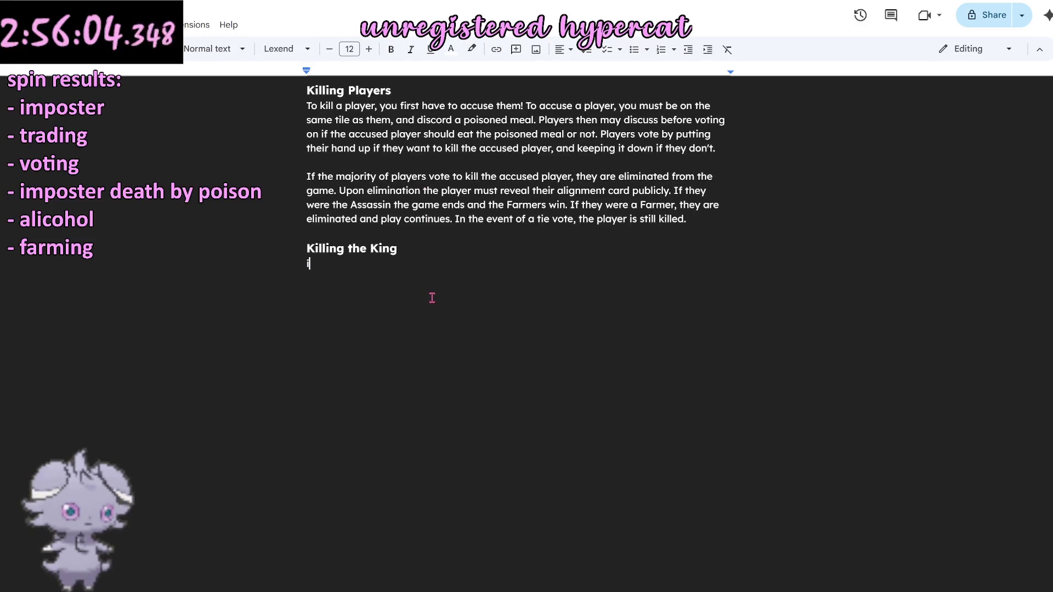
pyautogui.write('If the King’s ')
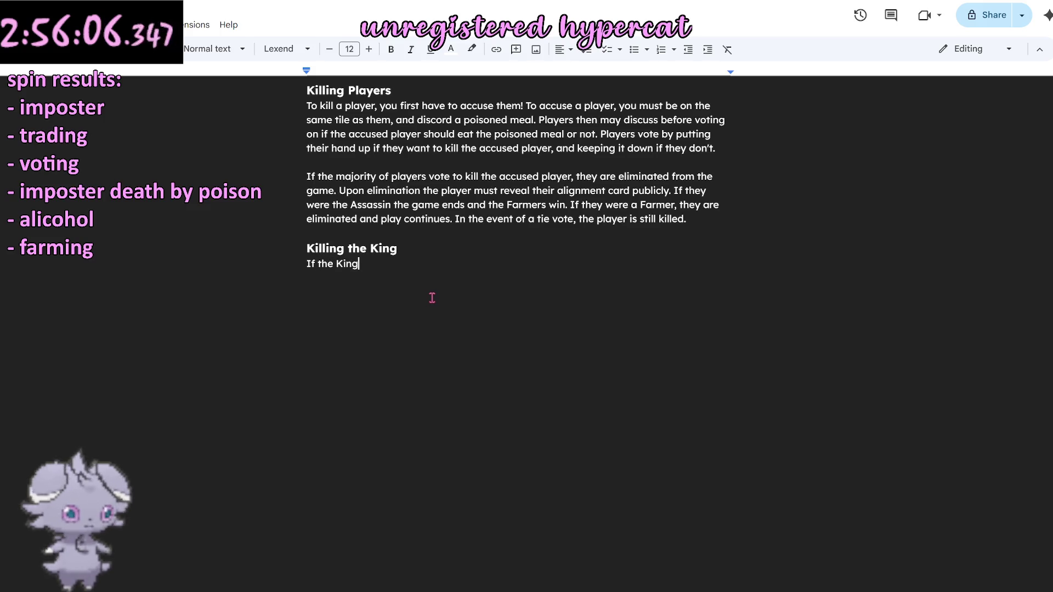
pyautogui.write('health')
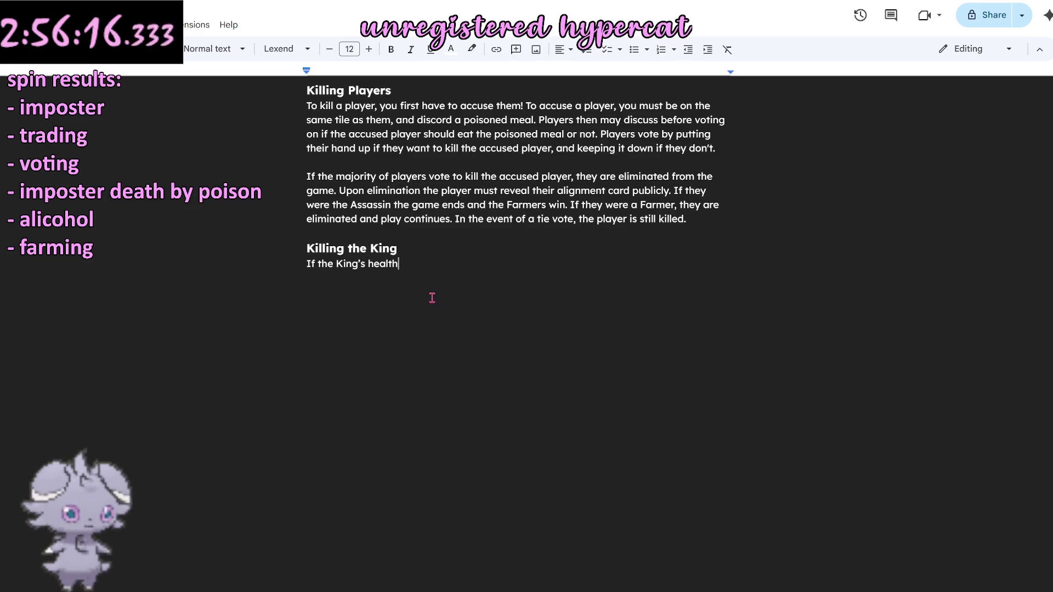
pyautogui.write(' reac')
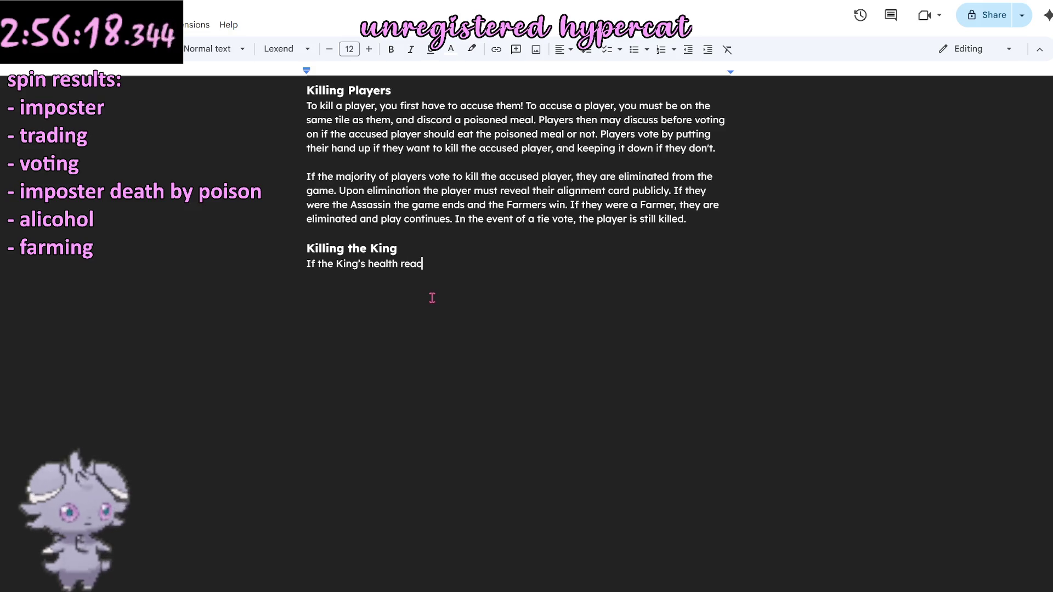
pyautogui.write('hes 0 at any p')
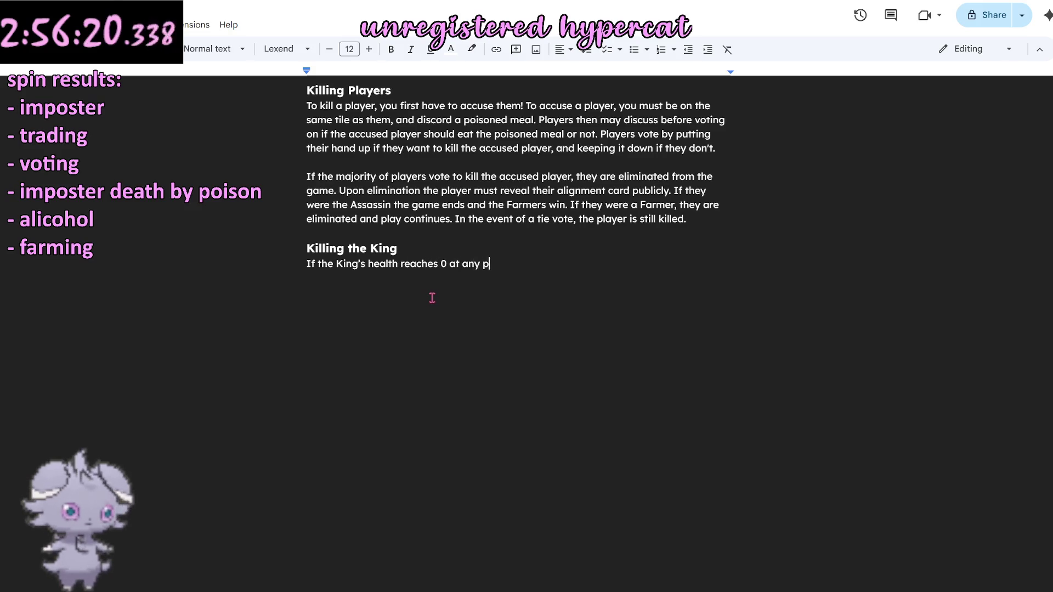
pyautogui.write('oint ')
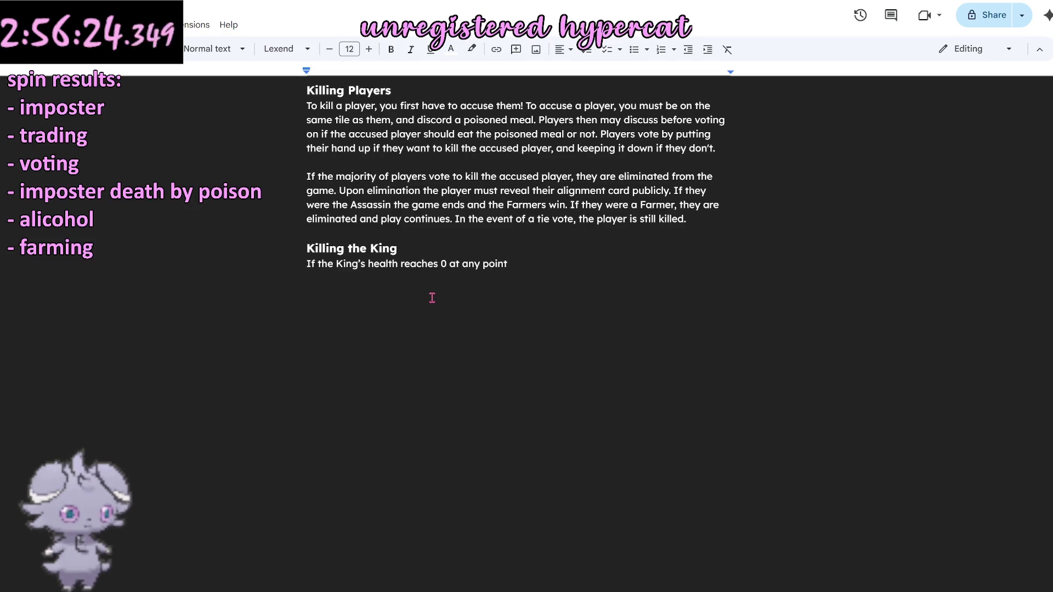
pyautogui.write('in the')
pyautogui.write(' game')
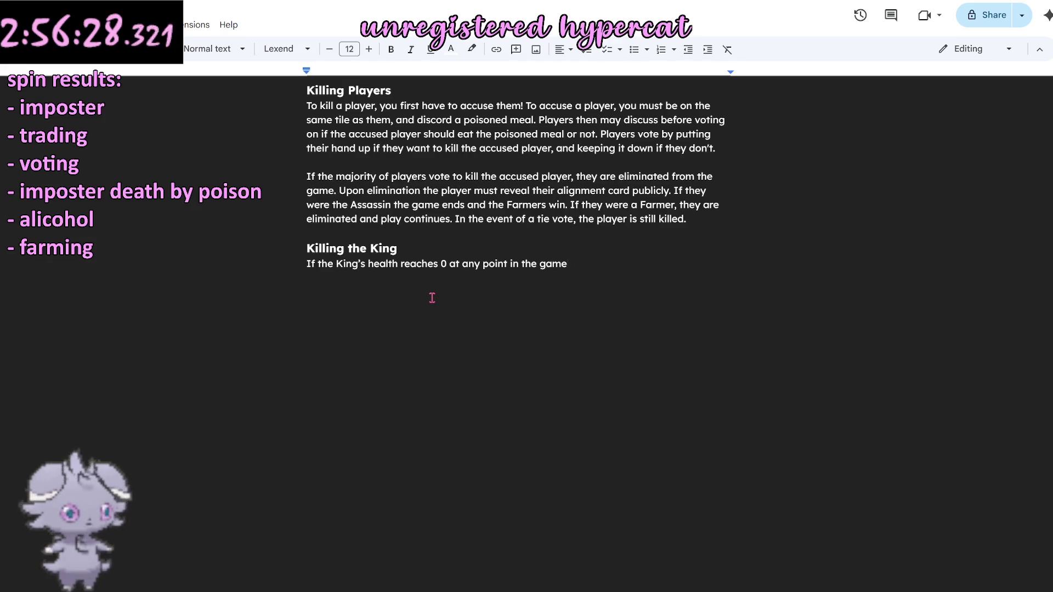
pyautogui.press('BackSpace')
pyautogui.press('BackSpace')
pyautogui.press('BackSpace')
pyautogui.press('BackSpace')
pyautogui.press('BackSpace')
pyautogui.press('BackSpace')
pyautogui.press('BackSpace')
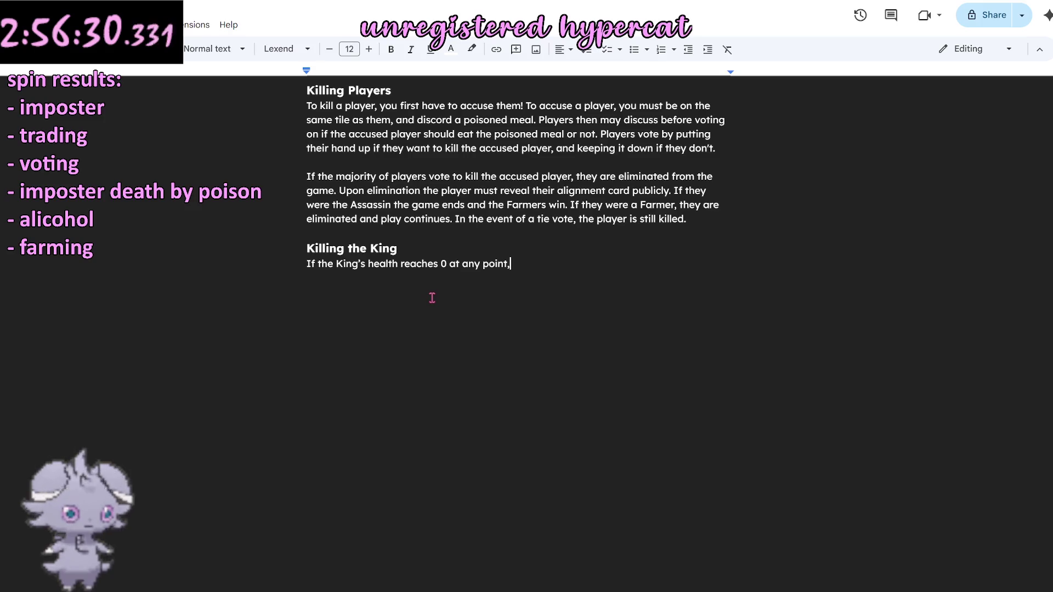
pyautogui.write(', the game.')
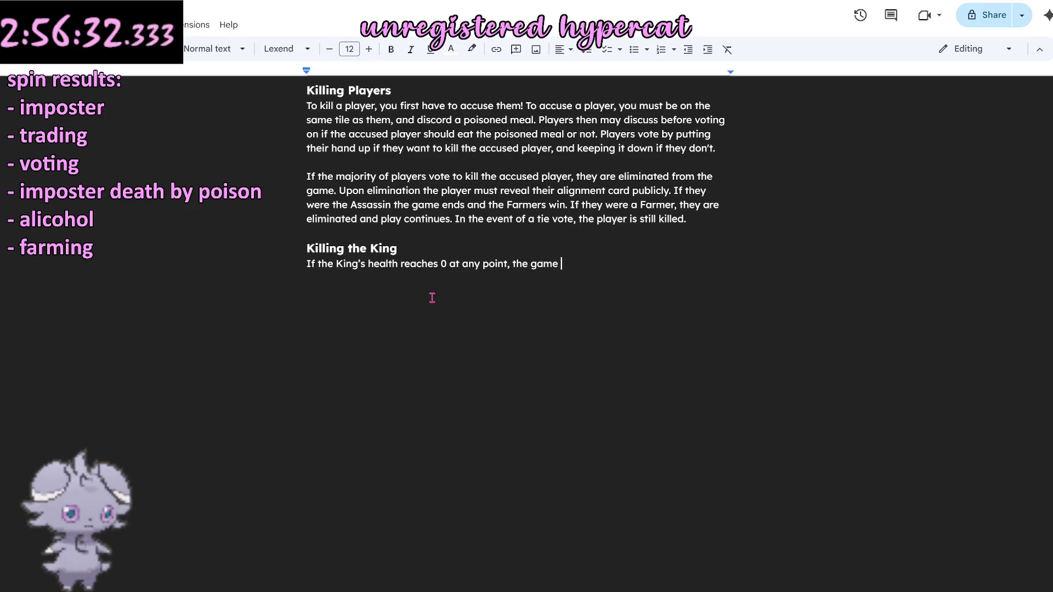
pyautogui.press('BackSpace')
pyautogui.press('BackSpace')
pyautogui.press('BackSpace')
pyautogui.press('BackSpace')
pyautogui.press('BackSpace')
pyautogui.press('BackSpace')
pyautogui.write('y die')
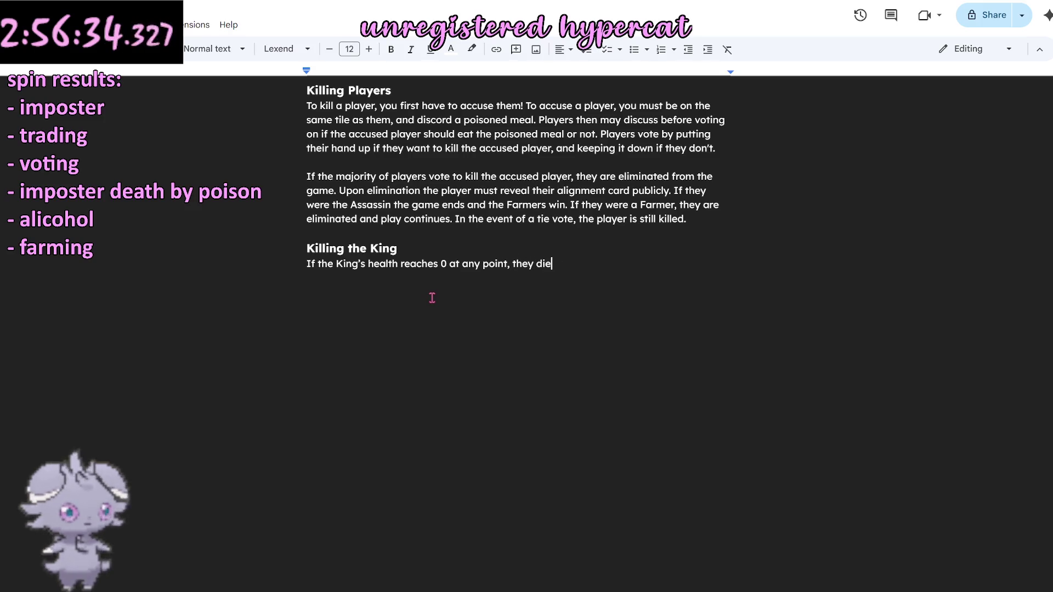
pyautogui.write(' and  the g')
pyautogui.press('BackSpace')
pyautogui.press('BackSpace')
pyautogui.press('BackSpace')
pyautogui.press('BackSpace')
pyautogui.press('BackSpace')
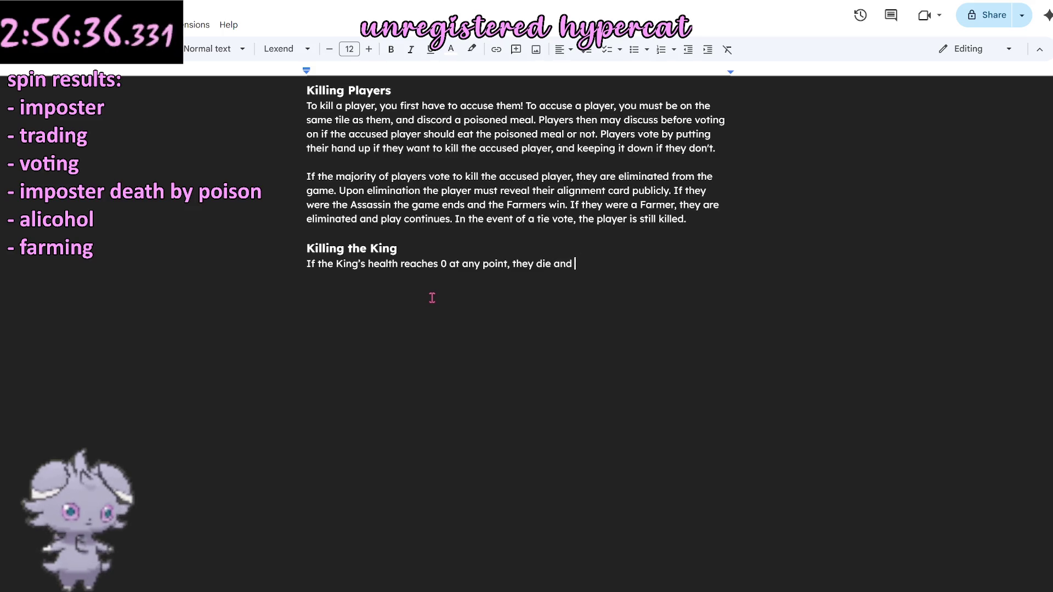
pyautogui.write('the game')
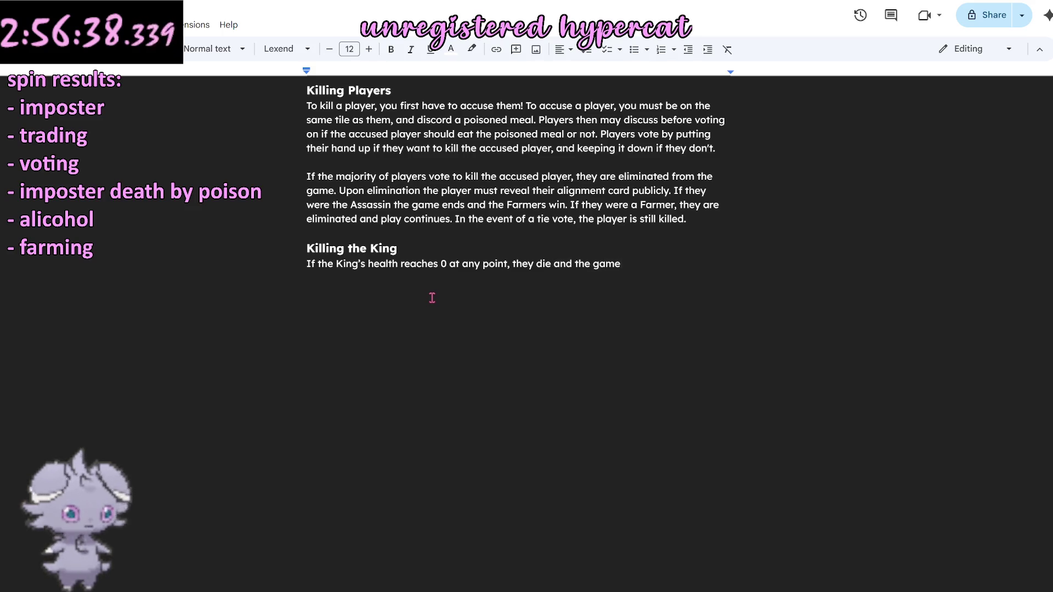
pyautogui.write(' is immediate')
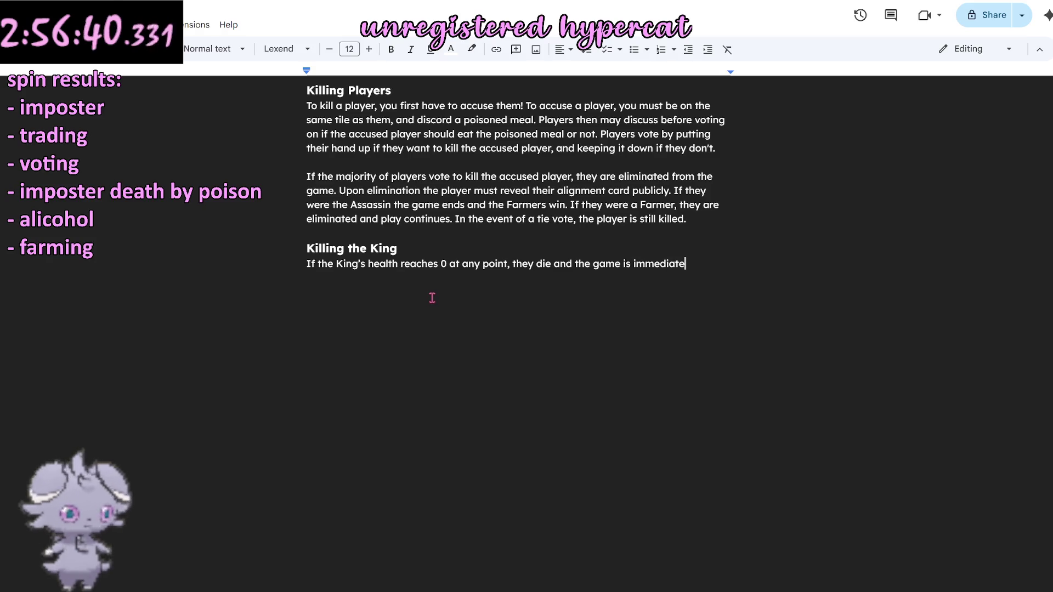
pyautogui.write('ly over')
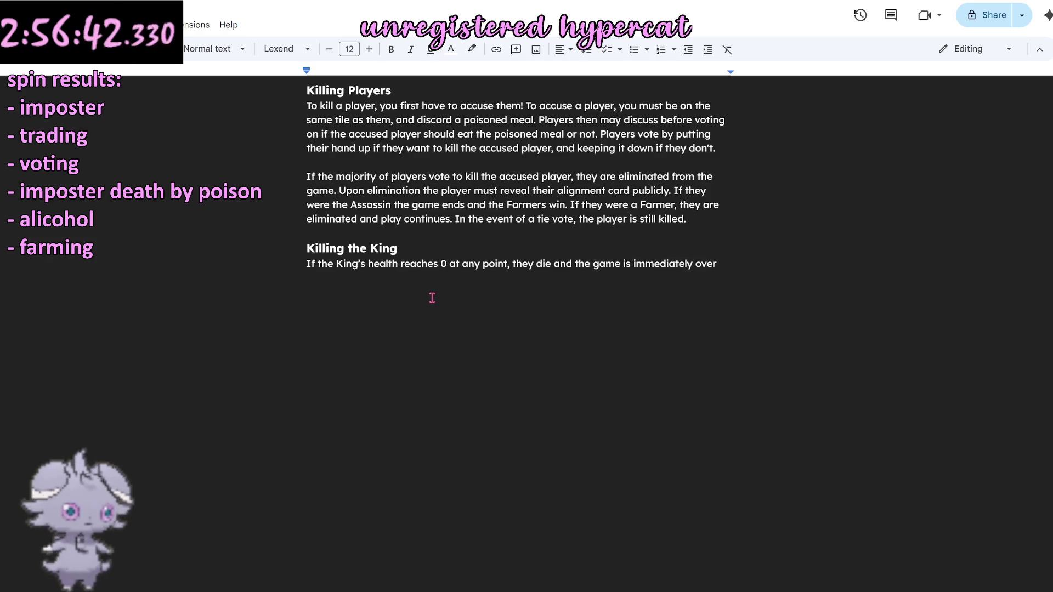
pyautogui.write(' with the ')
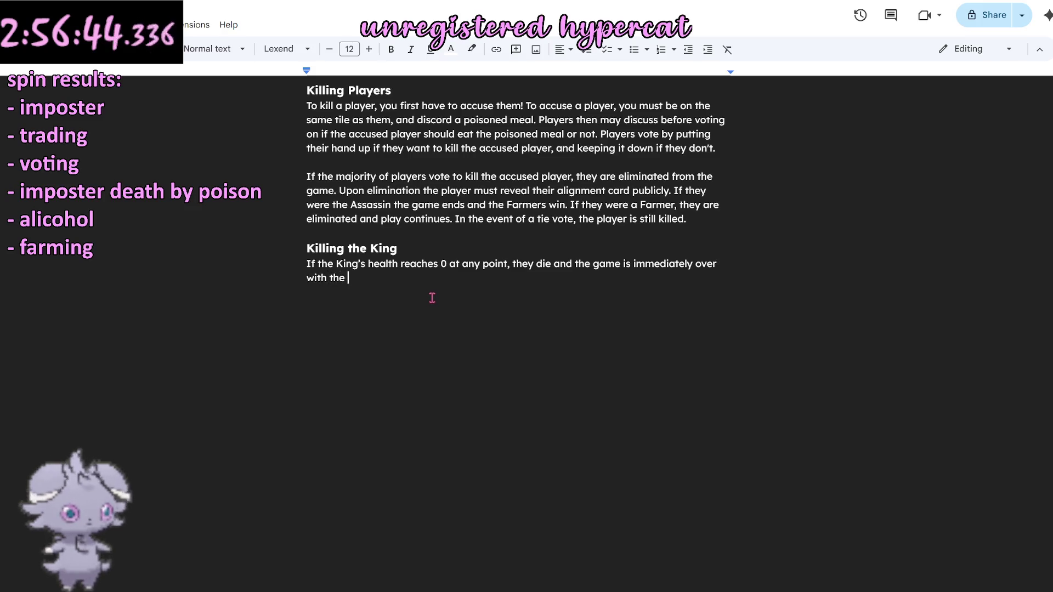
pyautogui.write('Assassin as ')
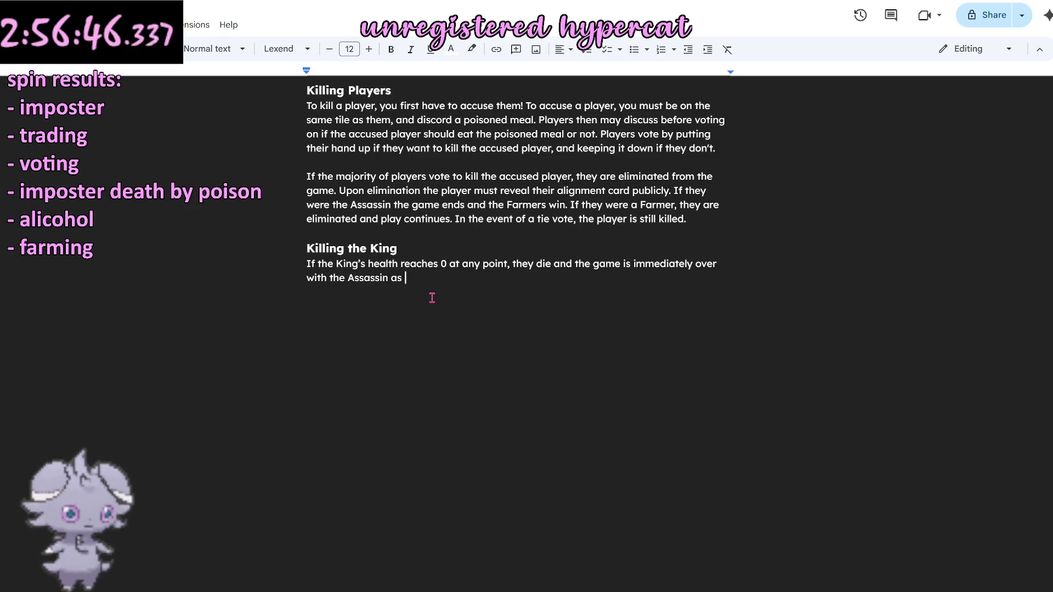
pyautogui.write('the sole wi')
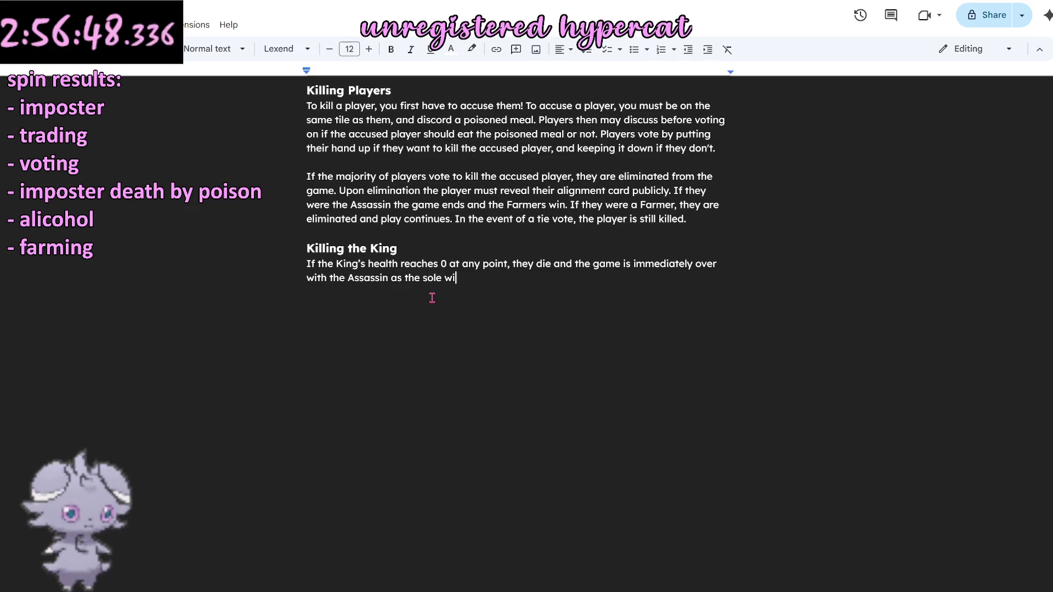
pyautogui.press('BackSpace')
pyautogui.press('BackSpace')
pyautogui.write('victor')
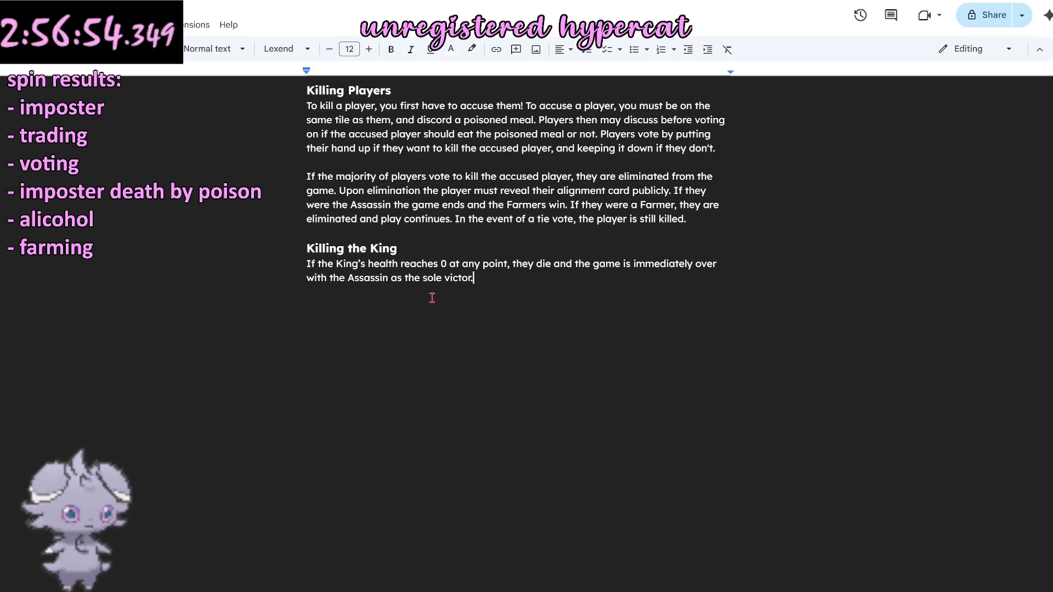
pyautogui.doubleClick(460, 278)
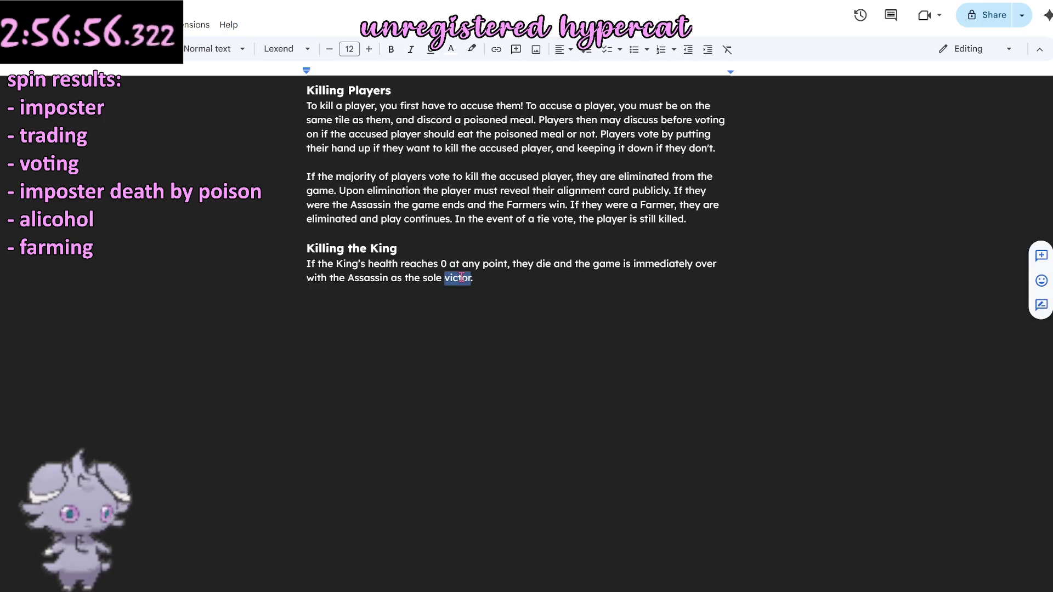
pyautogui.press('BackSpace')
pyautogui.hotkey('ctrl', 'z')
pyautogui.click(601, 276)
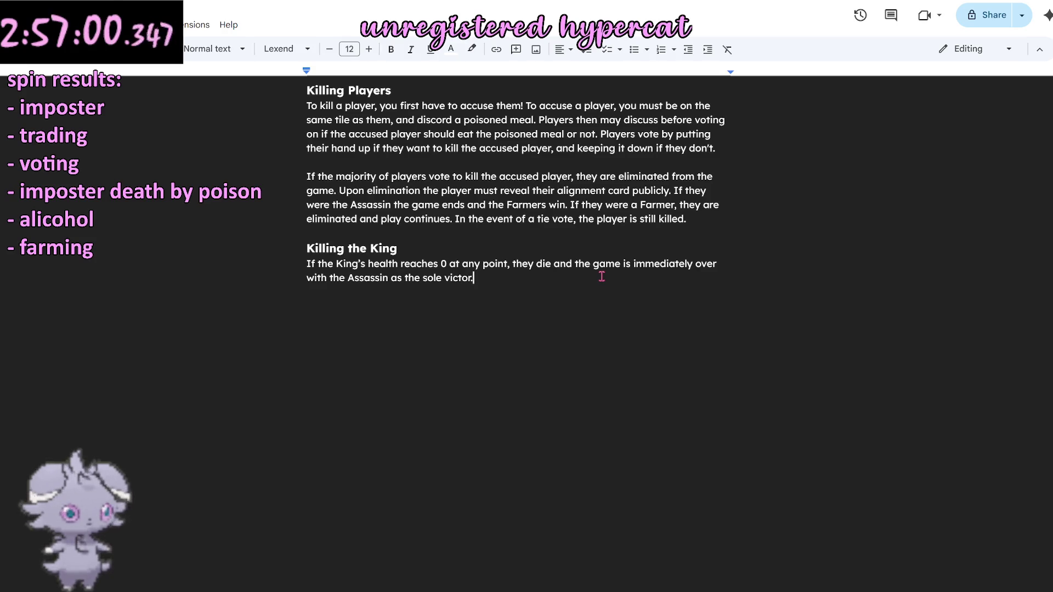
pyautogui.scroll(3, 535, 257)
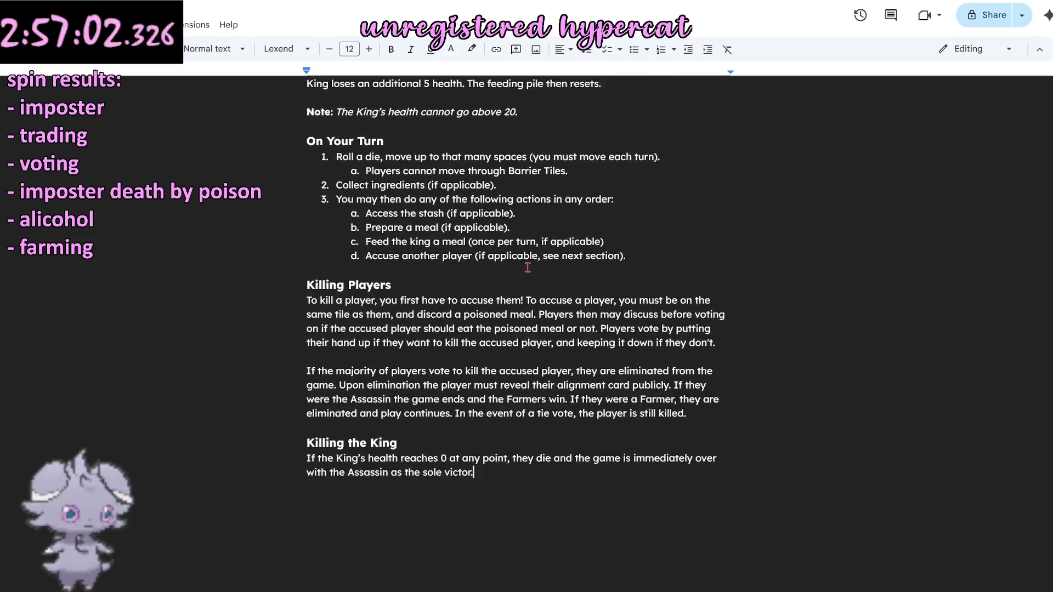
pyautogui.scroll(2, 527, 263)
pyautogui.scroll(-5, 493, 296)
pyautogui.scroll(-2, 472, 314)
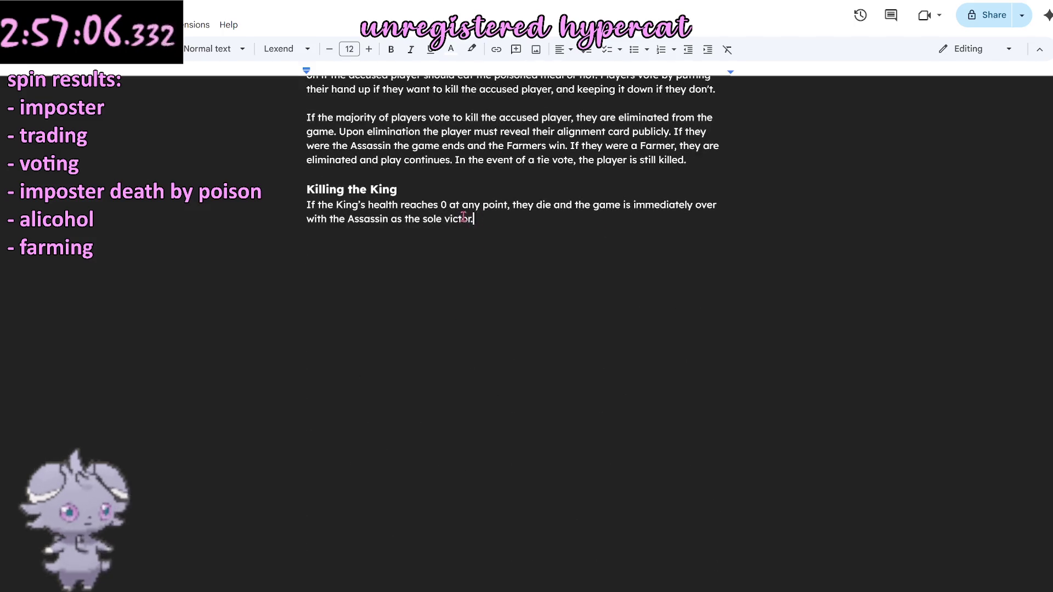
# Read through the rulebook down to The Stash paragraph, then switch to the board artwork window.
pyautogui.moveTo(474, 219); pyautogui.dragTo(308, 205)
pyautogui.click(395, 230)
pyautogui.scroll(1, 515, 239)
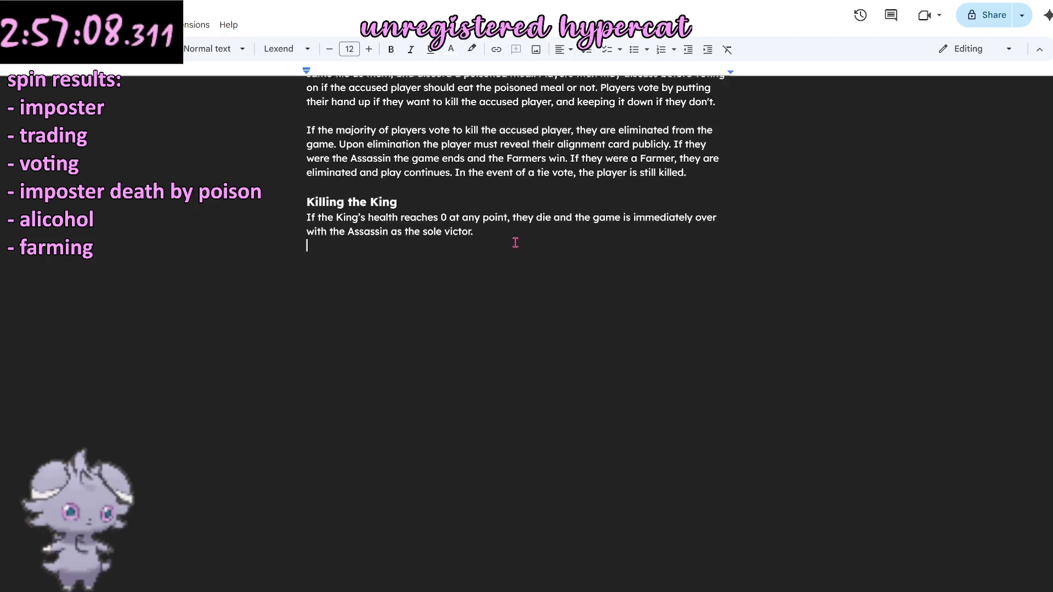
pyautogui.scroll(10, 514, 248)
pyautogui.scroll(5, 514, 248)
pyautogui.scroll(5, 513, 247)
pyautogui.scroll(3, 513, 238)
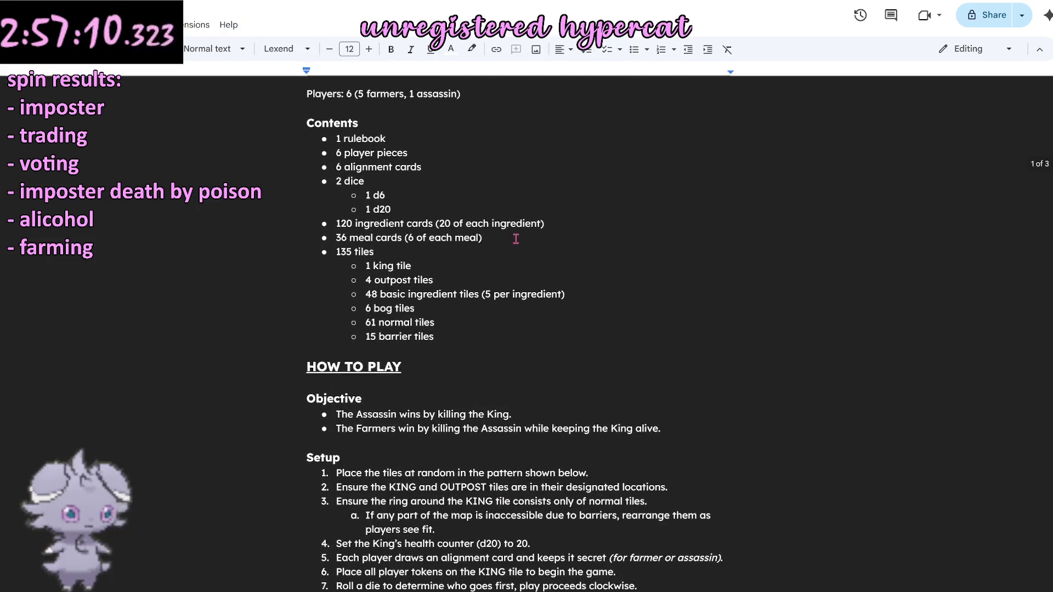
pyautogui.scroll(2, 564, 233)
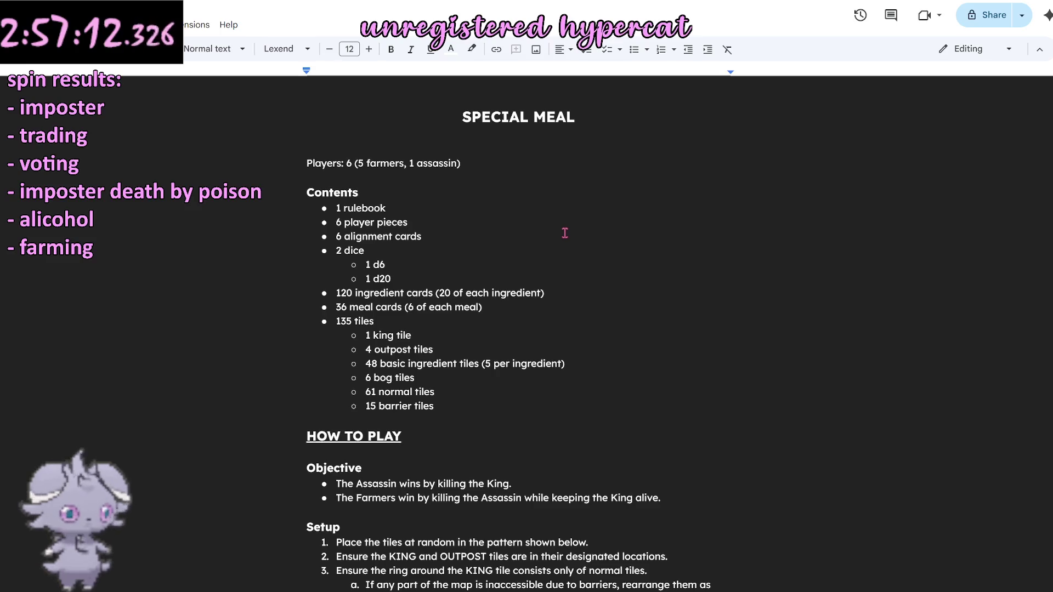
pyautogui.scroll(-5, 543, 207)
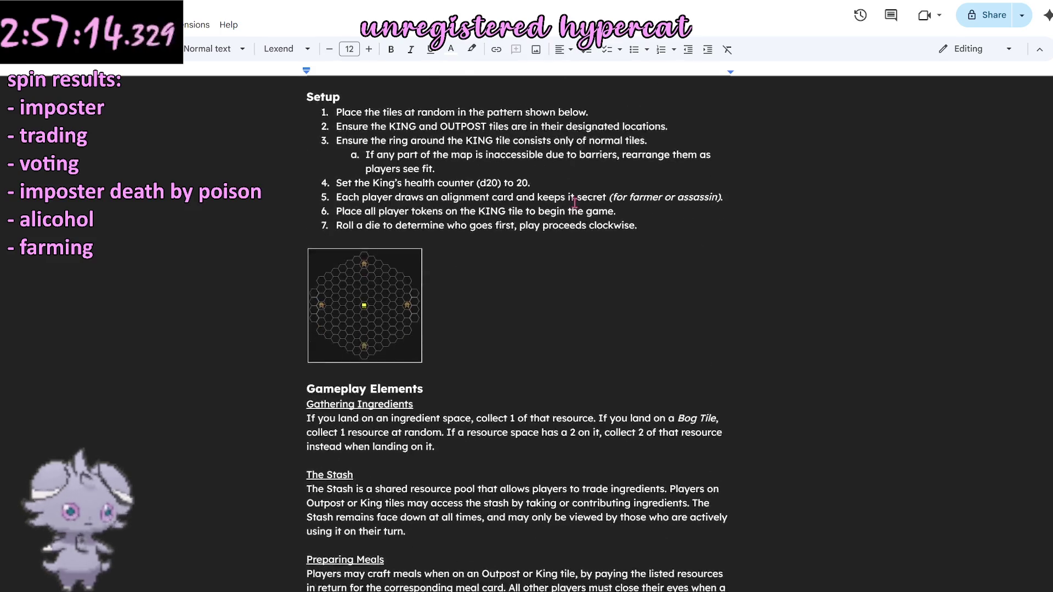
pyautogui.scroll(-1, 571, 202)
pyautogui.scroll(-2, 513, 207)
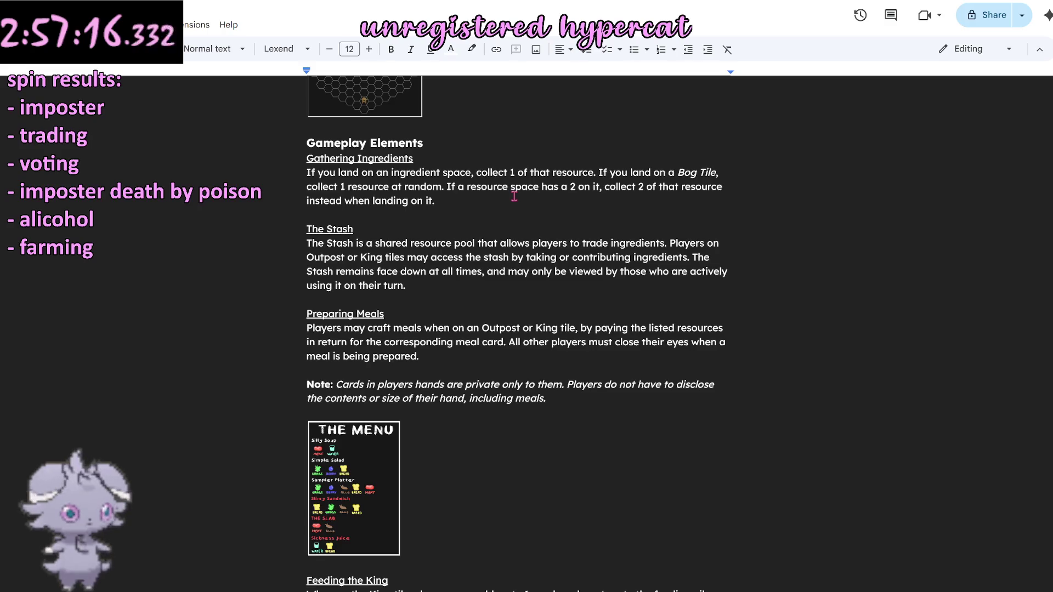
pyautogui.scroll(-4, 512, 197)
pyautogui.scroll(3, 489, 171)
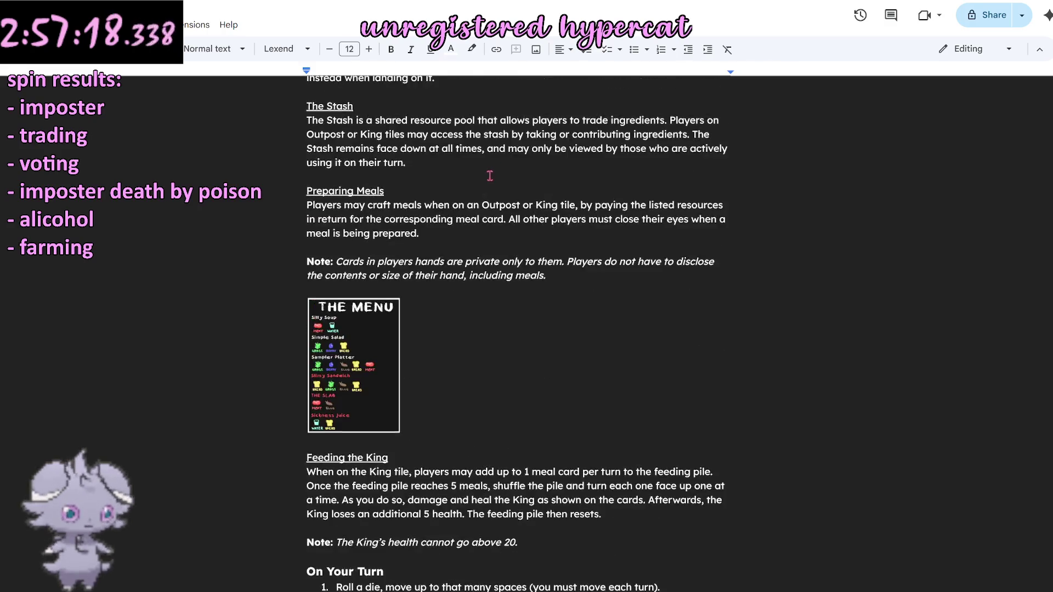
pyautogui.scroll(2, 989, 301)
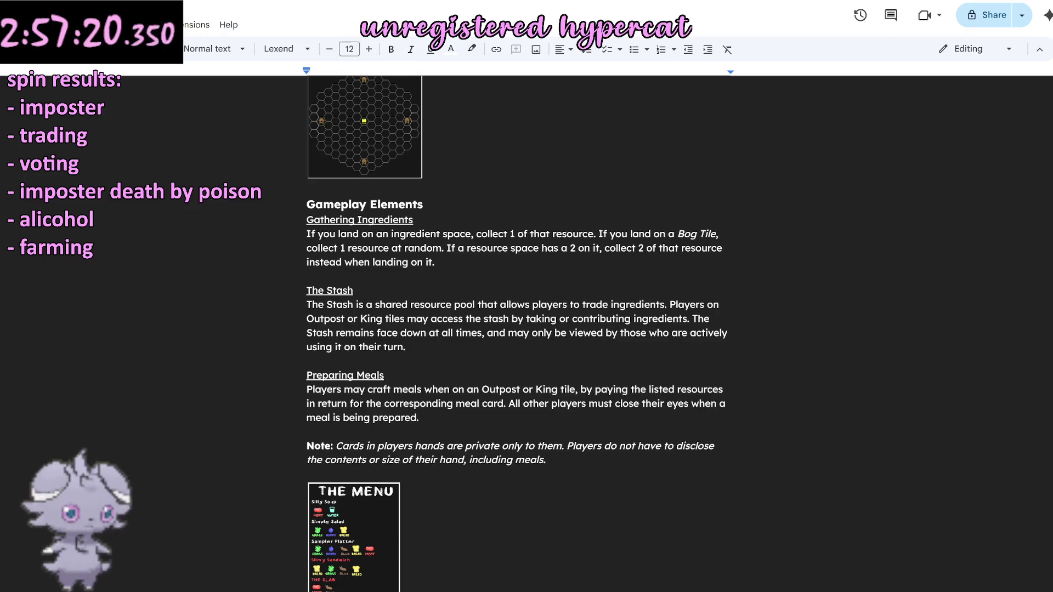
pyautogui.click(458, 352)
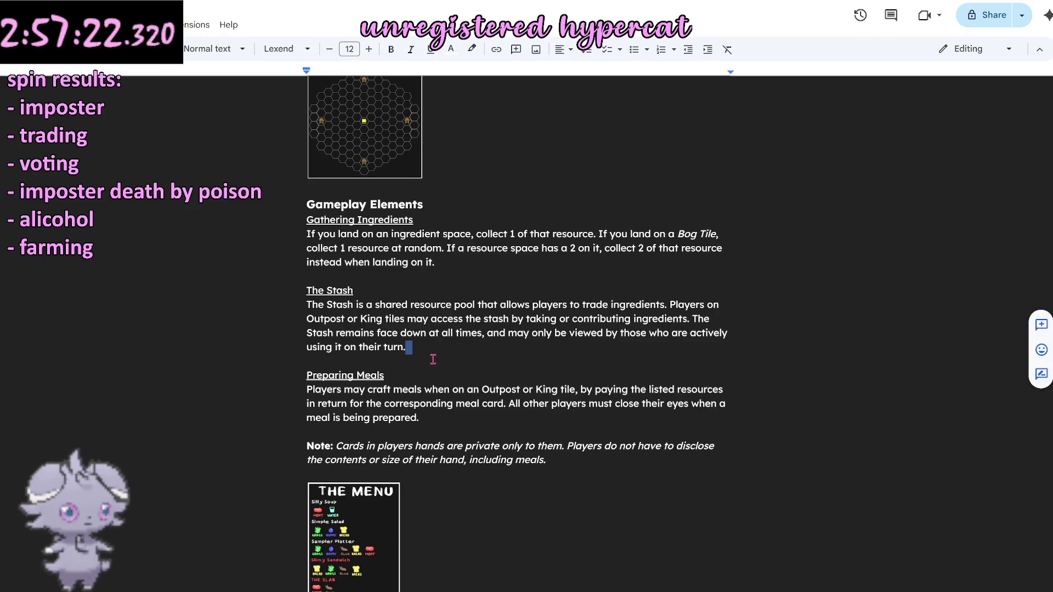
pyautogui.click(434, 359)
pyautogui.scroll(1, 435, 360)
pyautogui.scroll(15, 435, 360)
pyautogui.scroll(3, 428, 346)
pyautogui.scroll(-1, 423, 346)
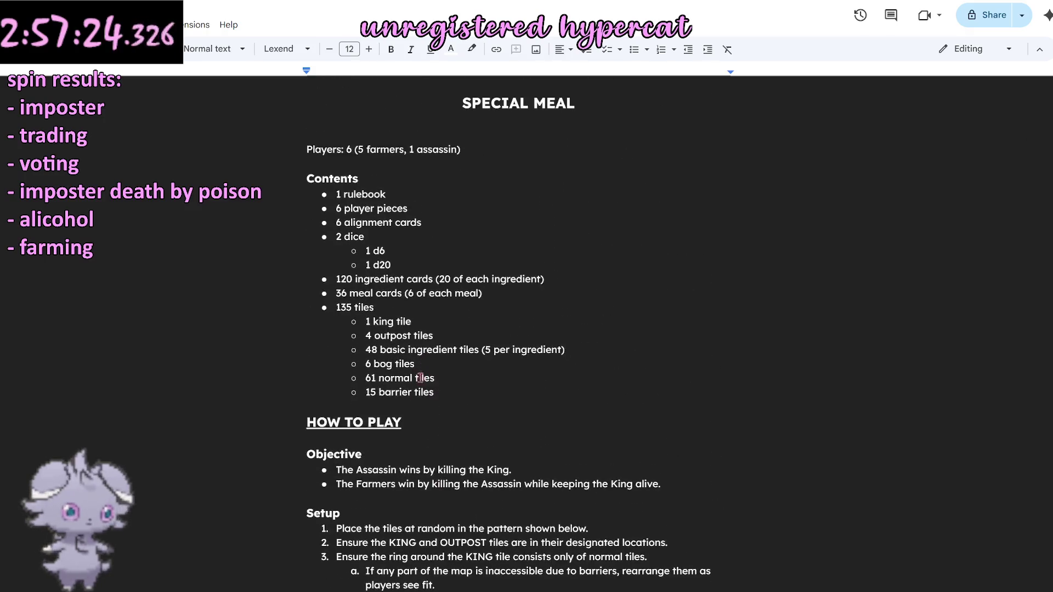
pyautogui.scroll(-15, 419, 371)
pyautogui.scroll(-10, 419, 371)
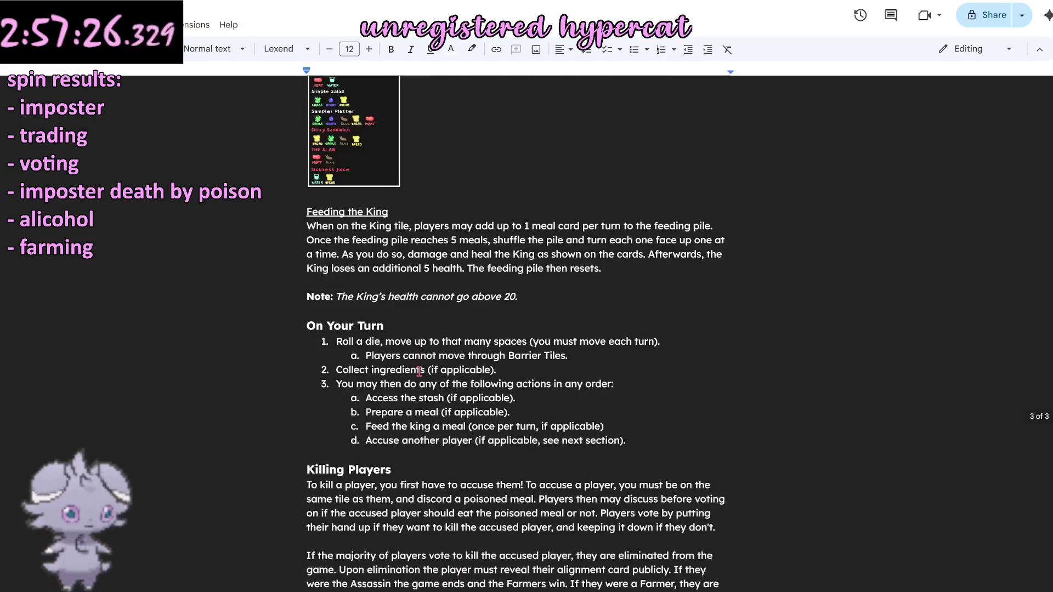
pyautogui.scroll(-5, 419, 372)
pyautogui.scroll(5, 419, 373)
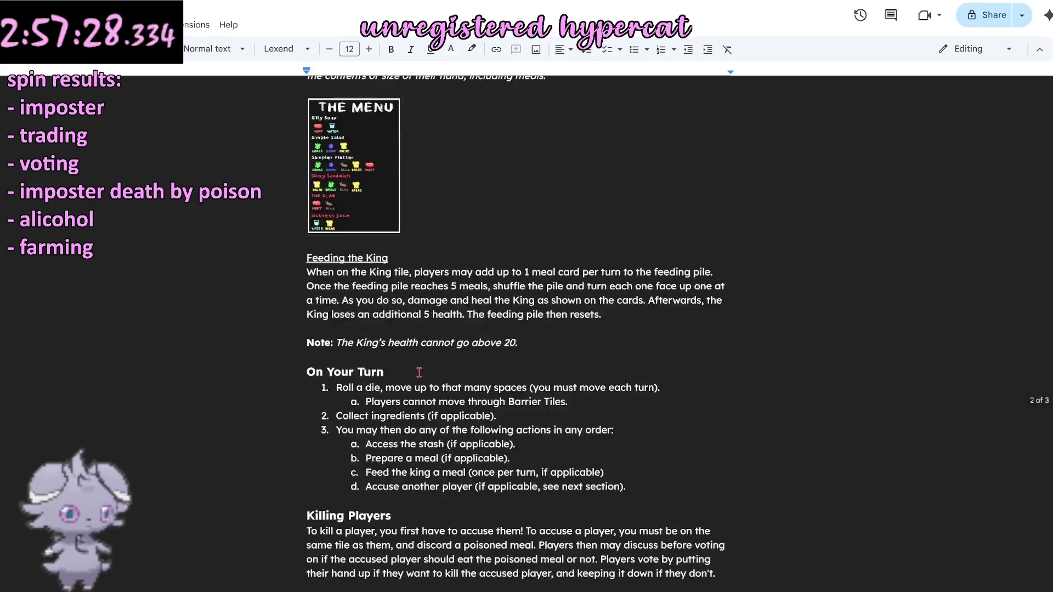
pyautogui.scroll(4, 419, 372)
pyautogui.scroll(6, 418, 369)
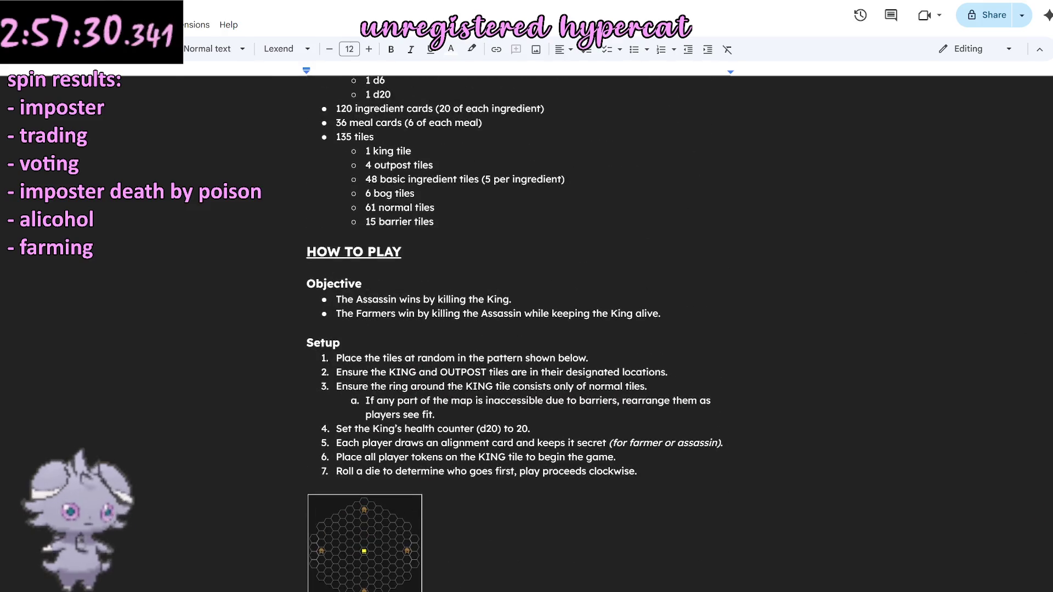
pyautogui.hotkey('alt', 'Tab')
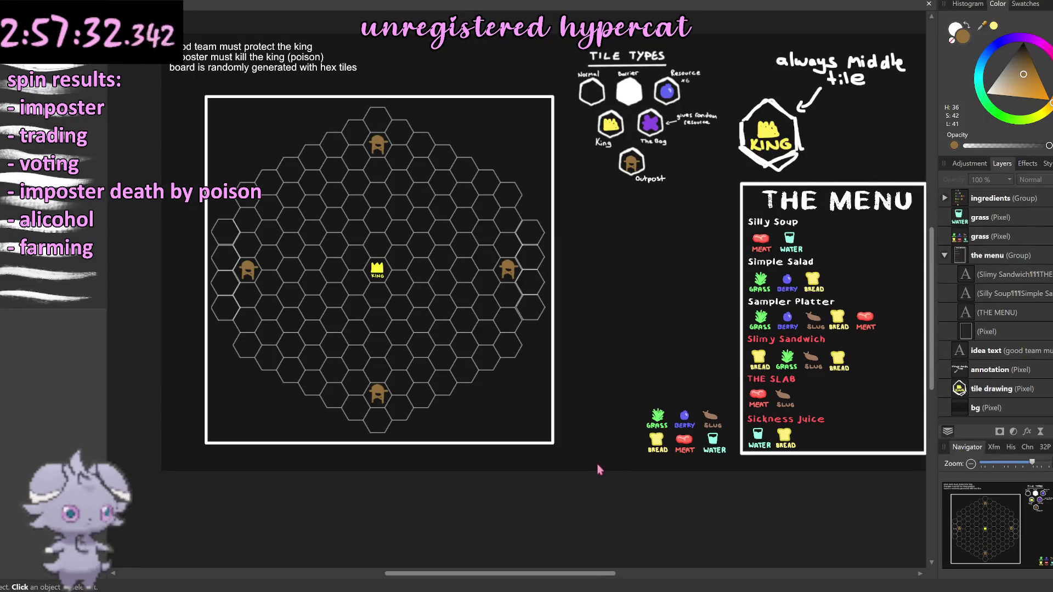
pyautogui.hscroll(1, 588, 463)
pyautogui.hscroll(1, 588, 466)
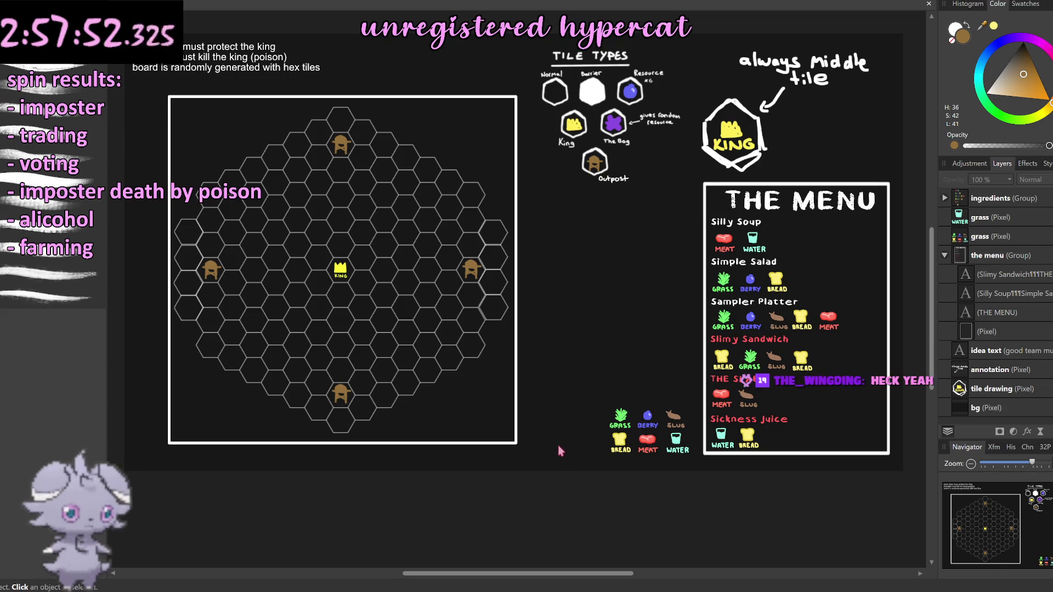
pyautogui.scroll(2, 559, 451)
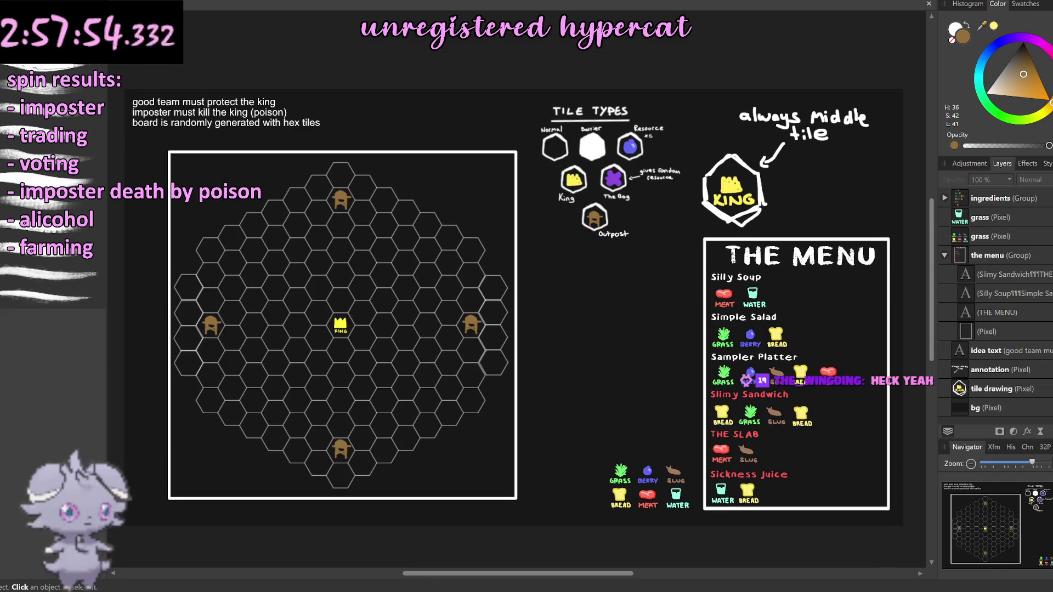
pyautogui.hotkey('alt', 'Tab')
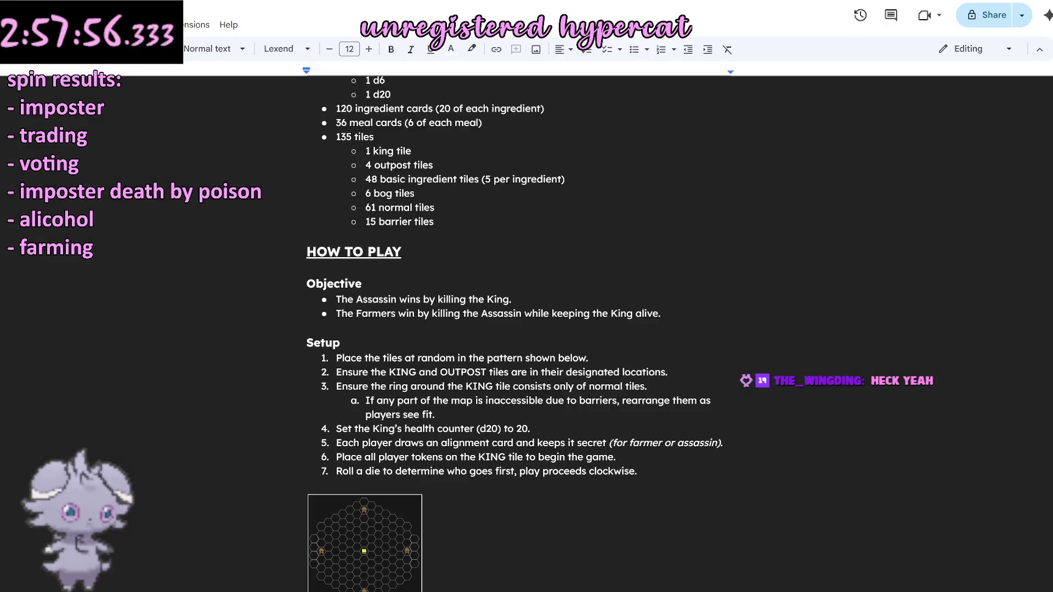
pyautogui.scroll(3, 674, 491)
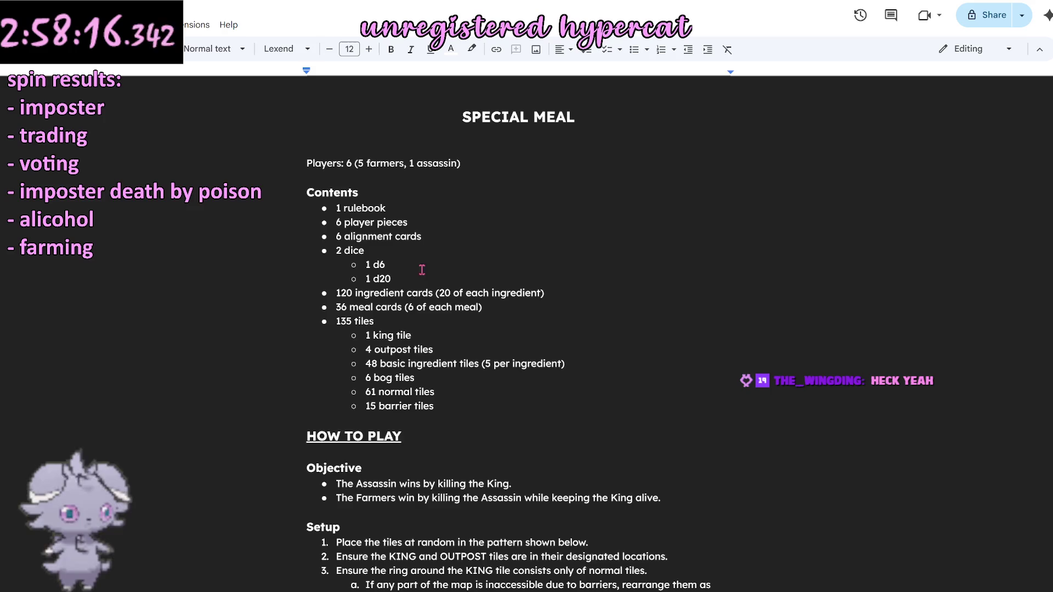
pyautogui.click(456, 406)
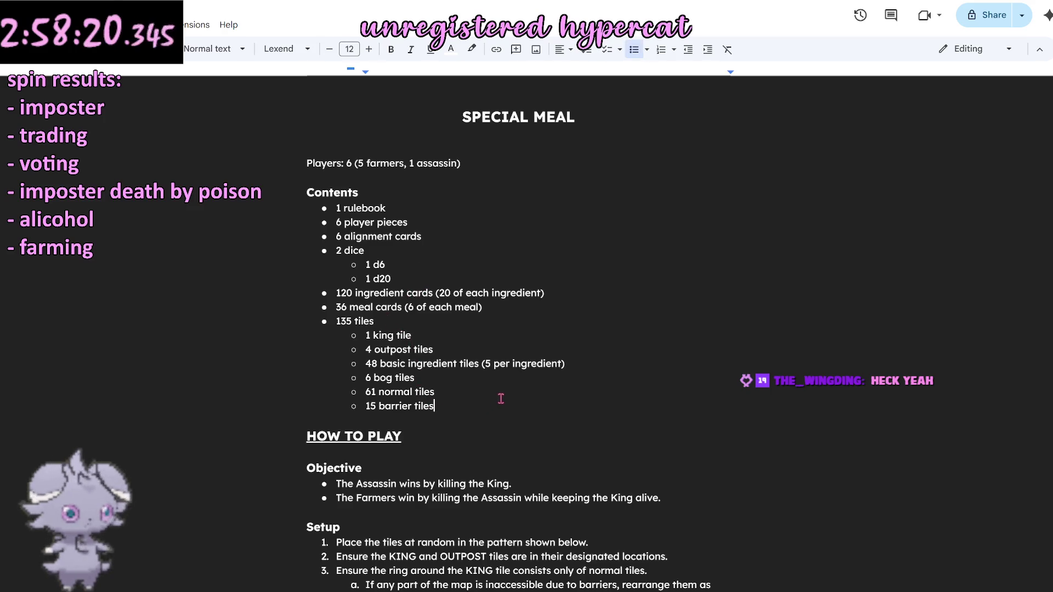
pyautogui.tripleClick(586, 124)
pyautogui.click(527, 186)
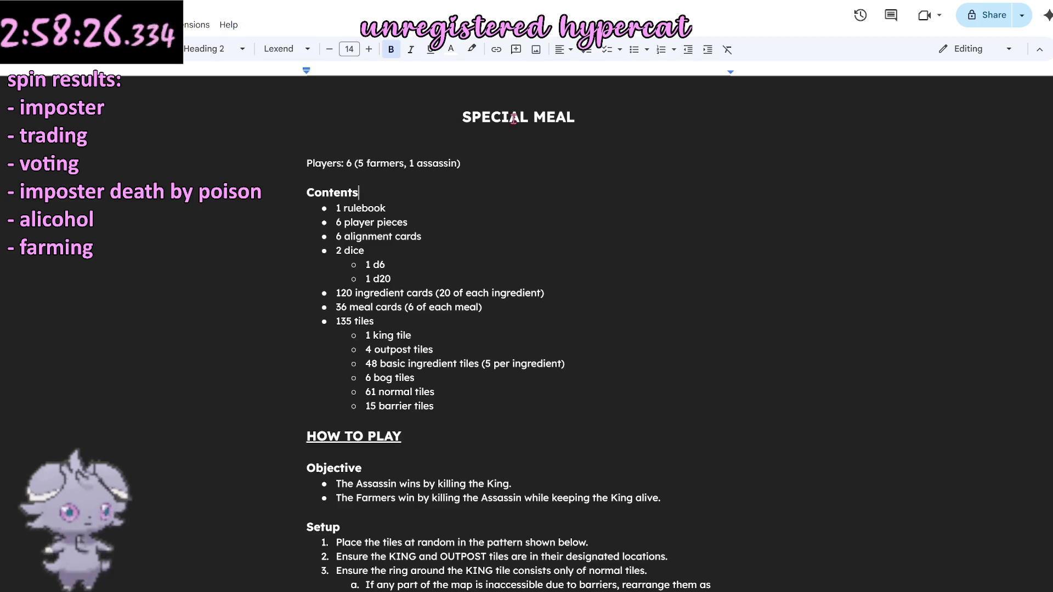
# Replace SPECIAL in the title so it reads THE KING'S FINAL MEAL.
pyautogui.doubleClick(486, 117)
pyautogui.write('THE K')
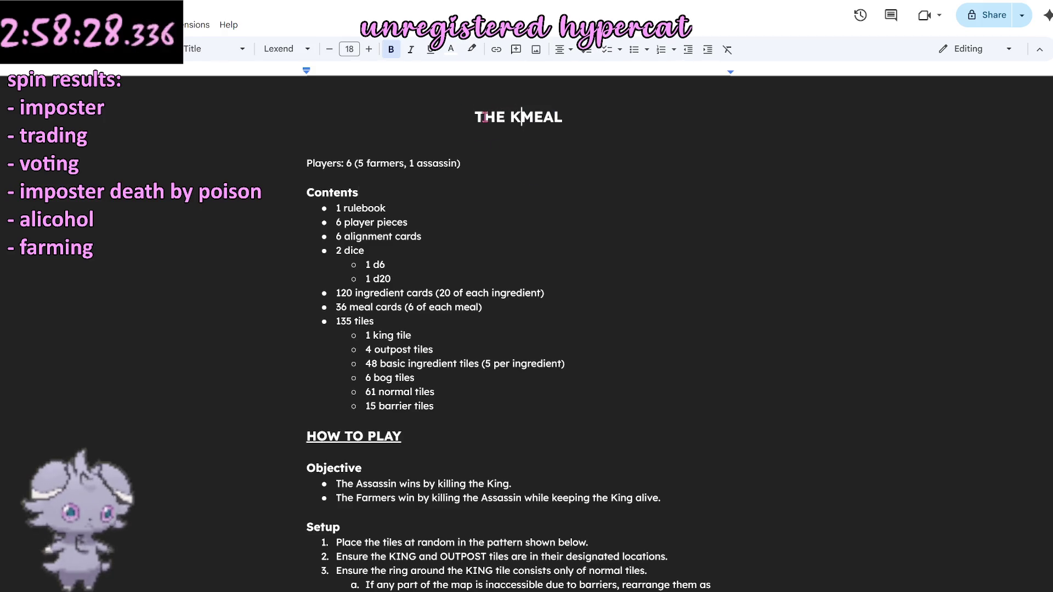
pyautogui.write("ING'S FINAL")
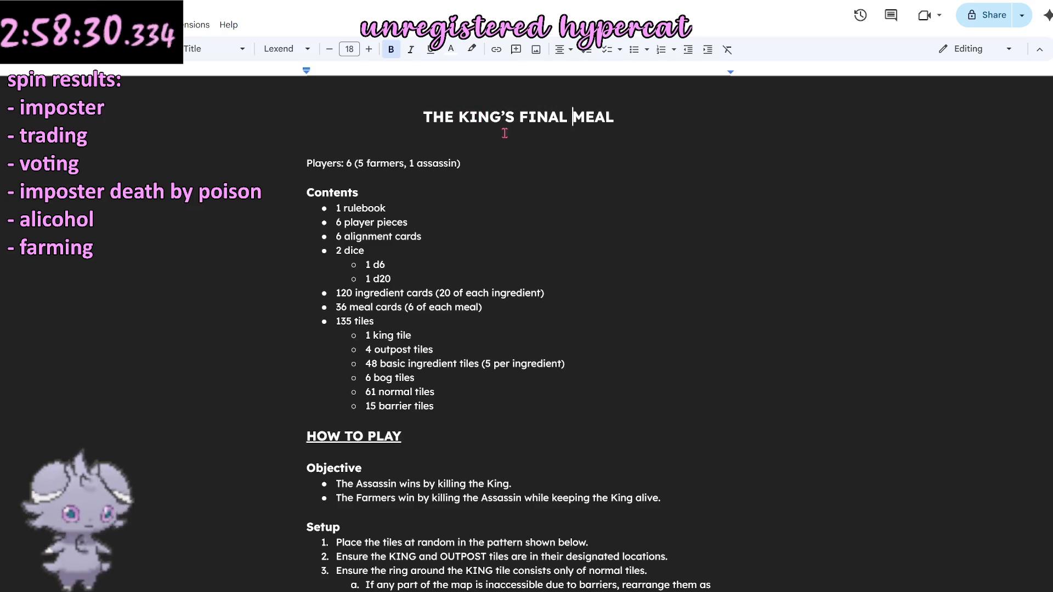
pyautogui.click(531, 172)
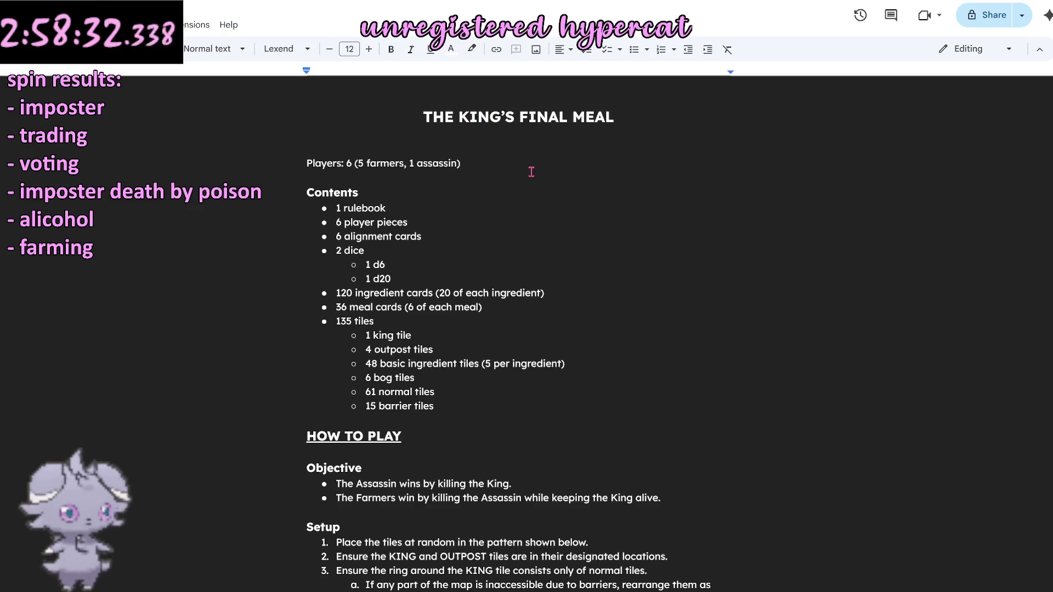
pyautogui.scroll(-1, 412, 203)
pyautogui.scroll(-3, 409, 205)
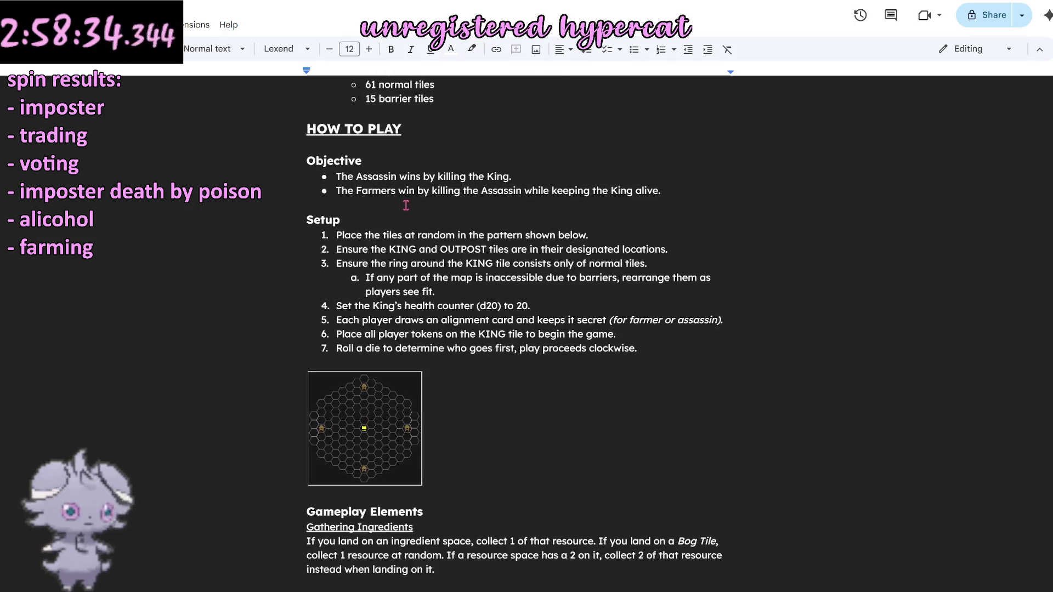
pyautogui.scroll(-5, 411, 214)
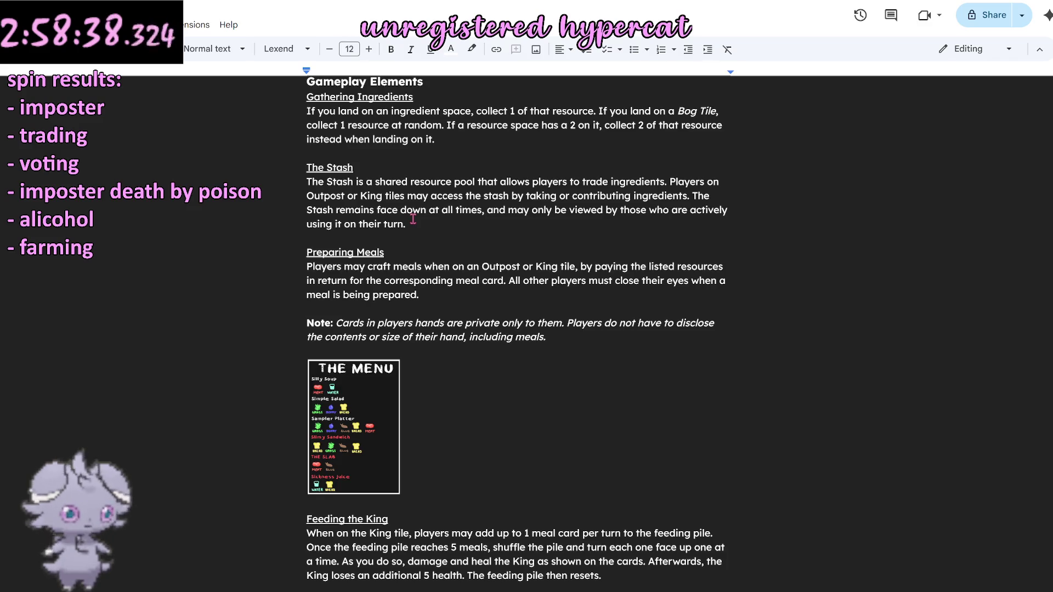
pyautogui.scroll(3, 413, 218)
pyautogui.scroll(3, 413, 219)
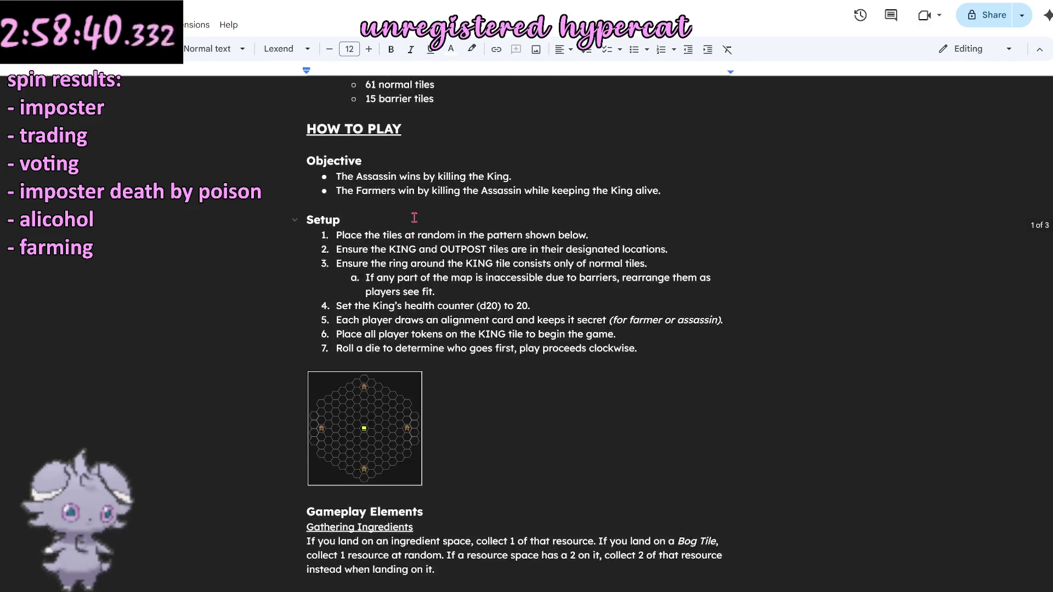
pyautogui.scroll(4, 413, 218)
pyautogui.scroll(-5, 420, 223)
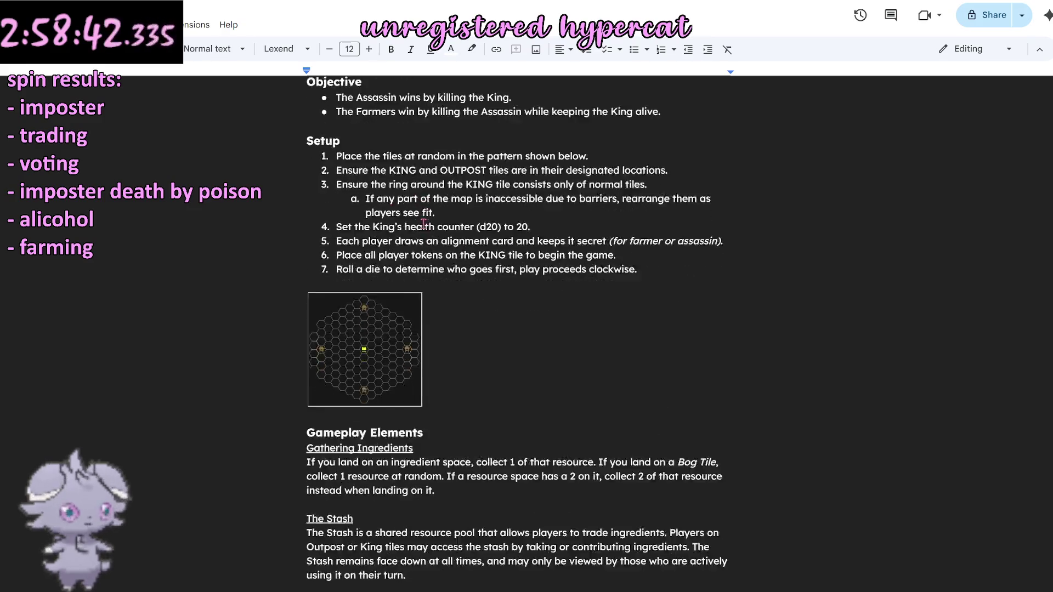
pyautogui.scroll(-1, 423, 223)
pyautogui.scroll(-5, 423, 224)
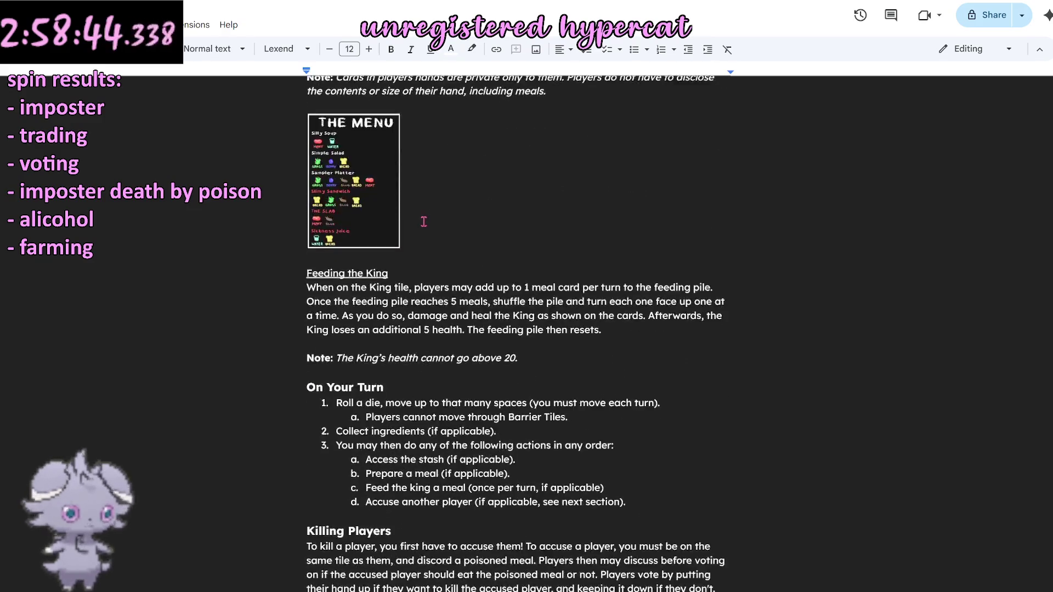
pyautogui.scroll(-2, 424, 220)
pyautogui.scroll(8, 494, 189)
pyautogui.scroll(5, 576, 149)
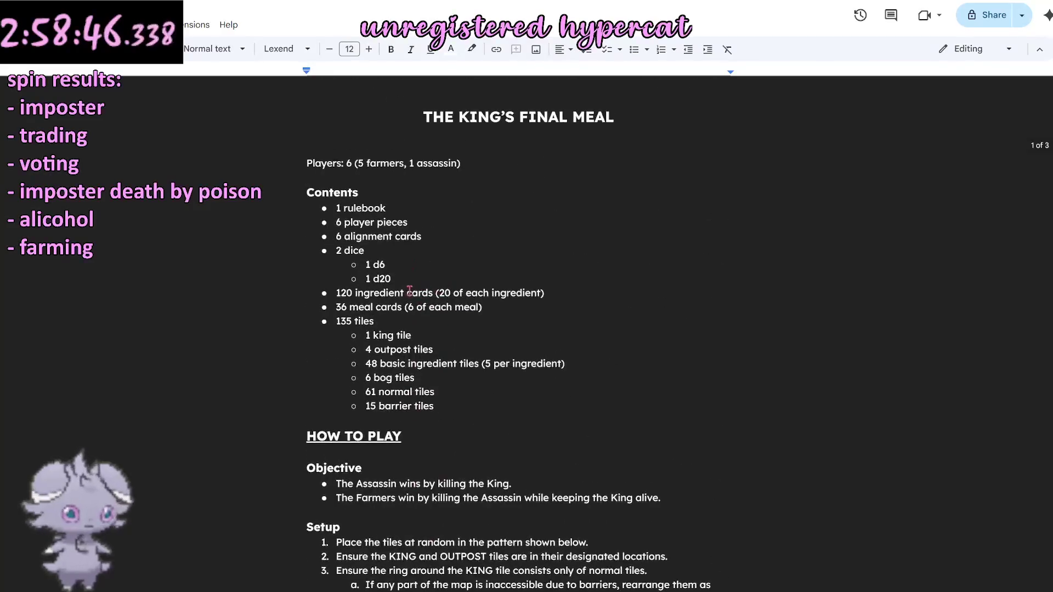
# Replace the whole title with SINISTER SNACKS, correcting the typo, and move to the Players line.
pyautogui.moveTo(596, 136); pyautogui.dragTo(433, 118)
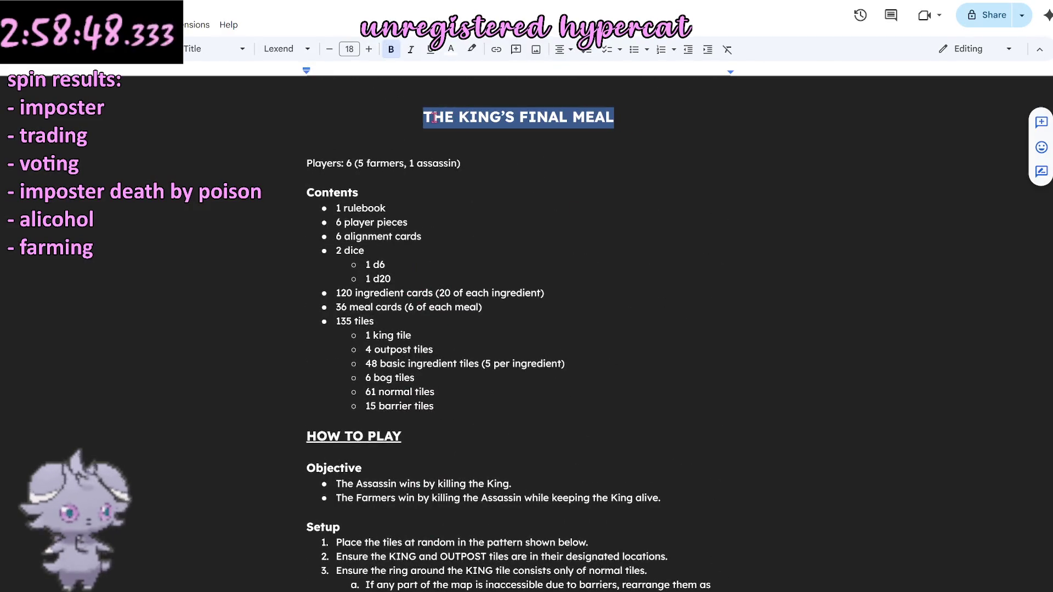
pyautogui.write('SINISTER SMACL')
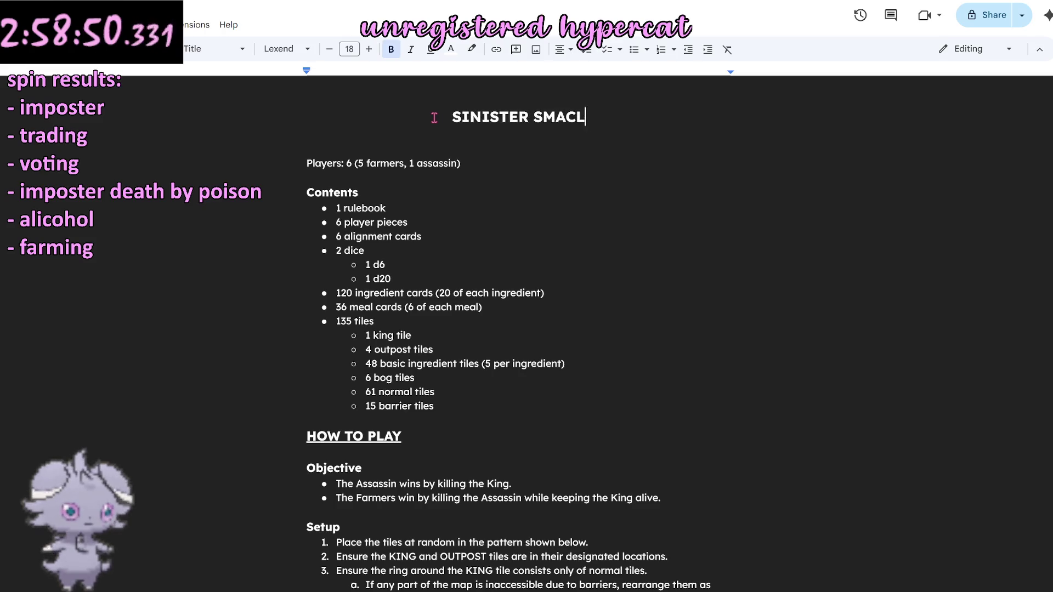
pyautogui.press('BackSpace')
pyautogui.press('BackSpace')
pyautogui.press('BackSpace')
pyautogui.press('BackSpace')
pyautogui.write('NACKS')
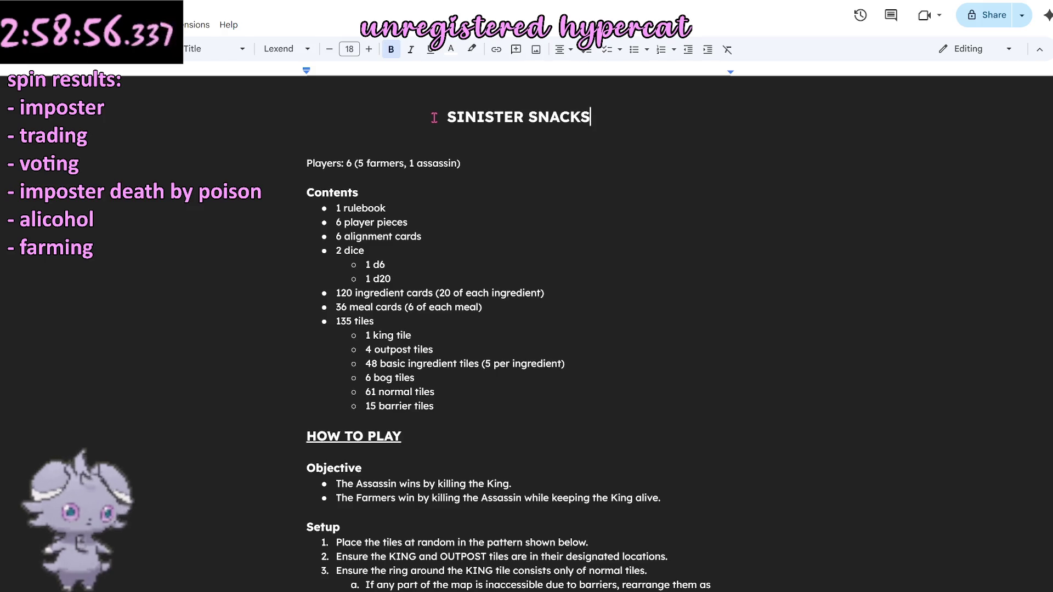
pyautogui.click(395, 150)
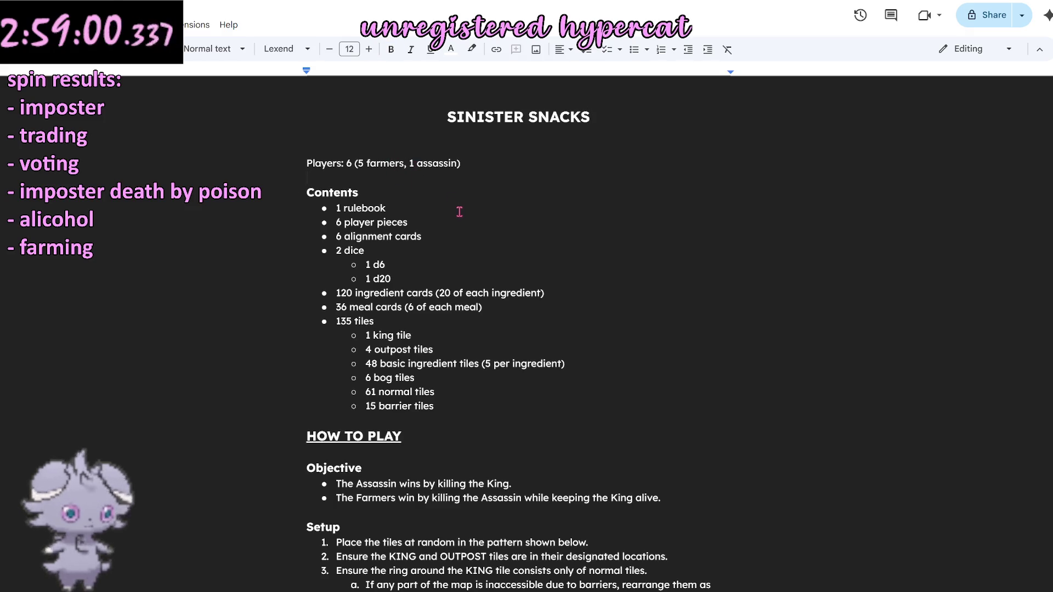
pyautogui.click(478, 162)
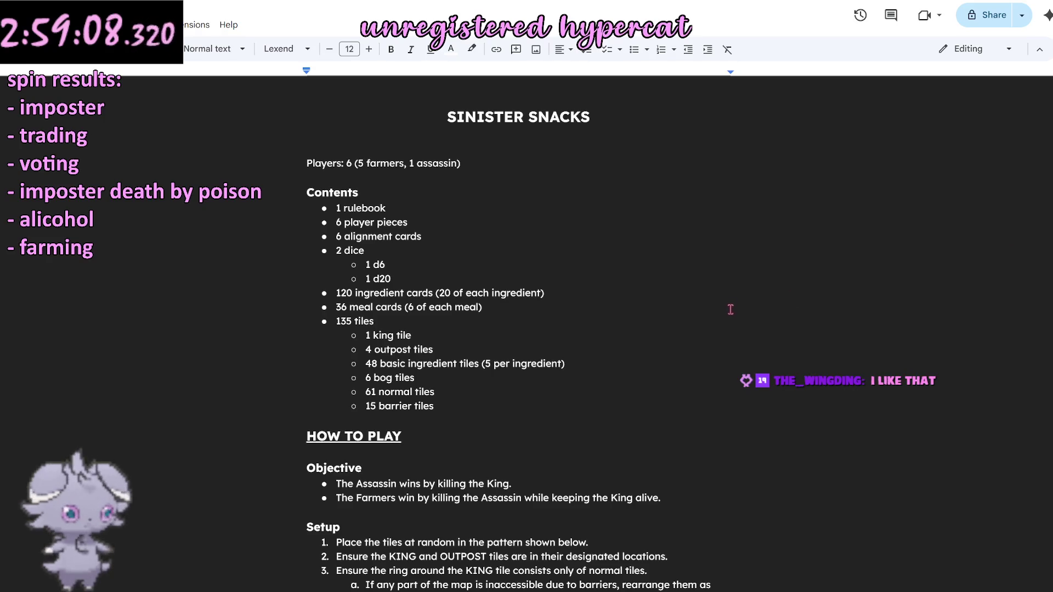
# Add Ages: 12+ and Playtime: TBD lines beneath the Players line.
pyautogui.click(467, 164)
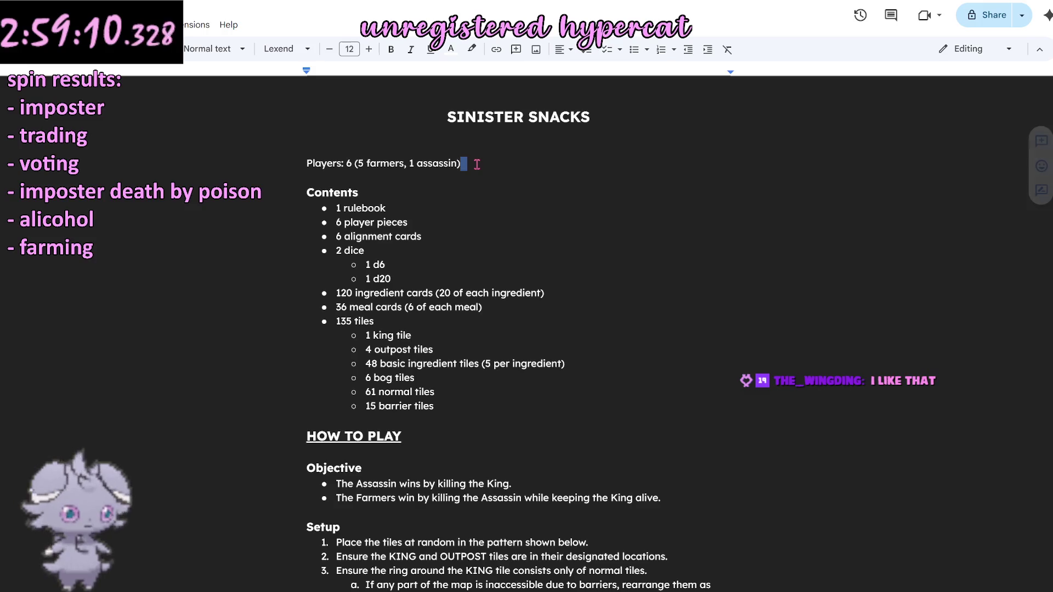
pyautogui.press('Return')
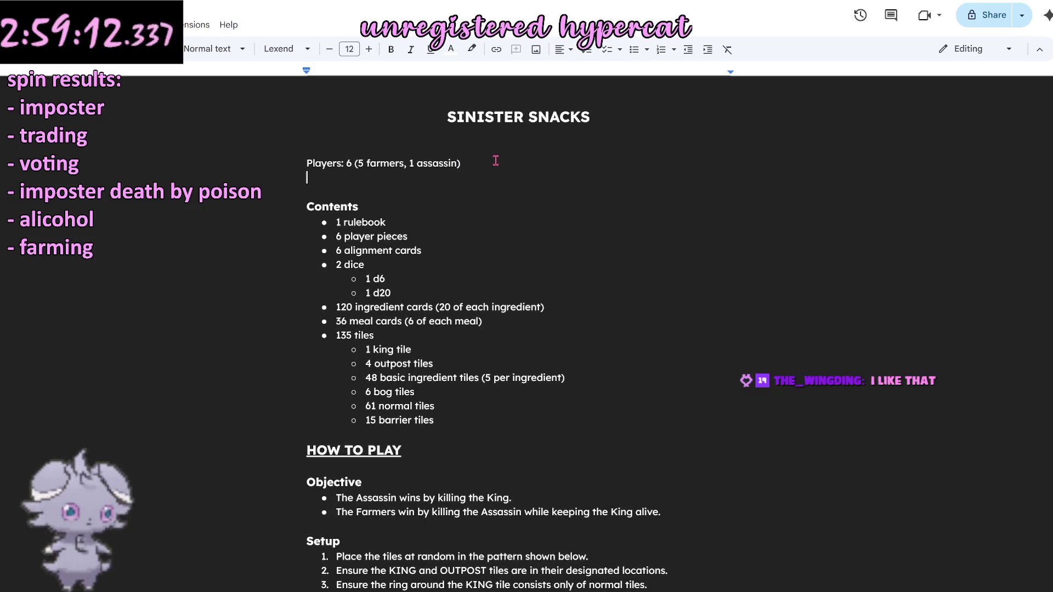
pyautogui.write('Ages: 10+')
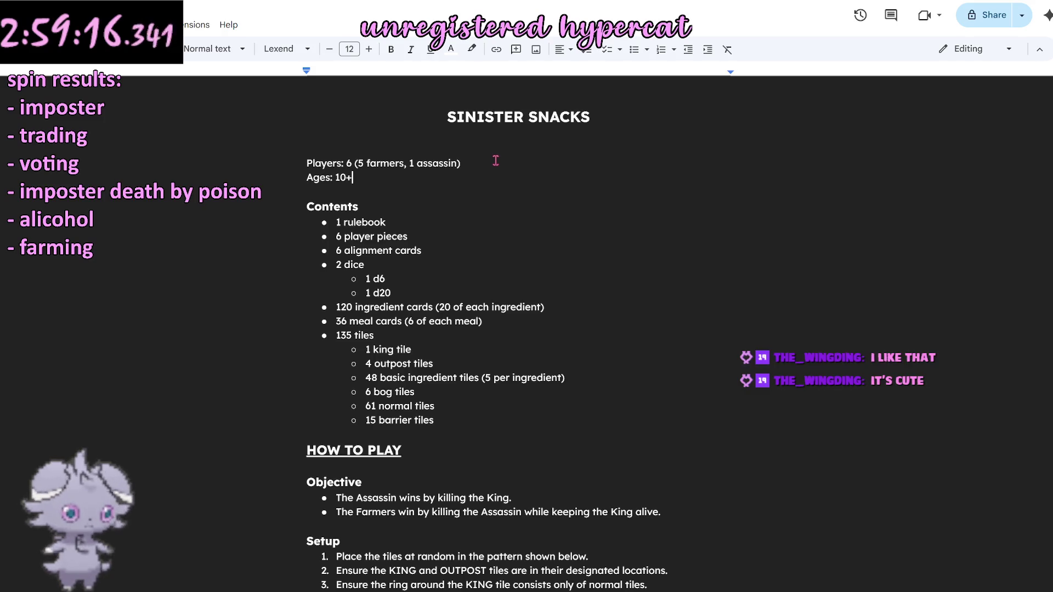
pyautogui.press('BackSpace')
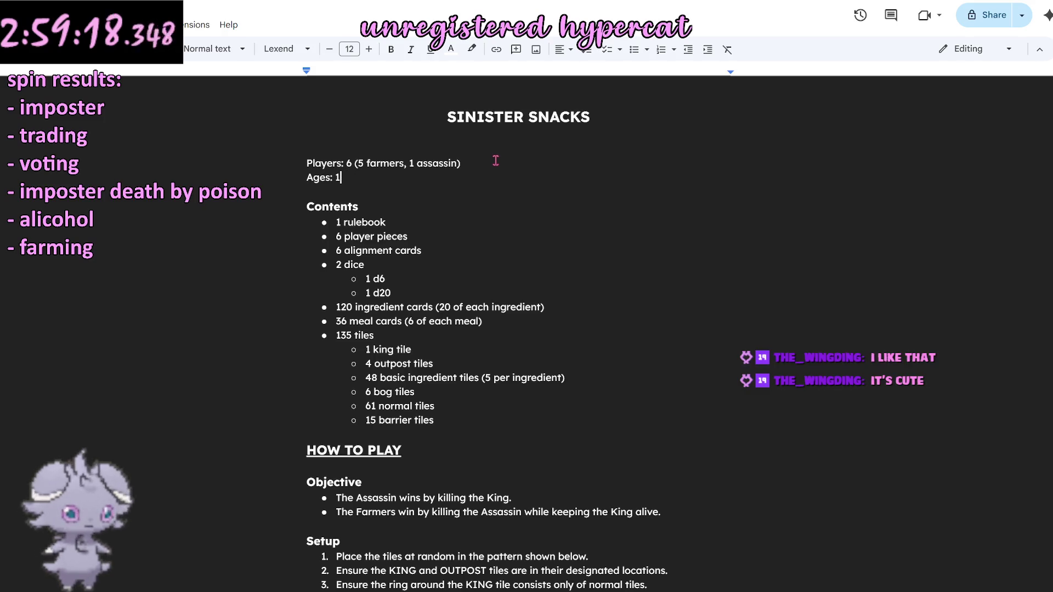
pyautogui.write('2+')
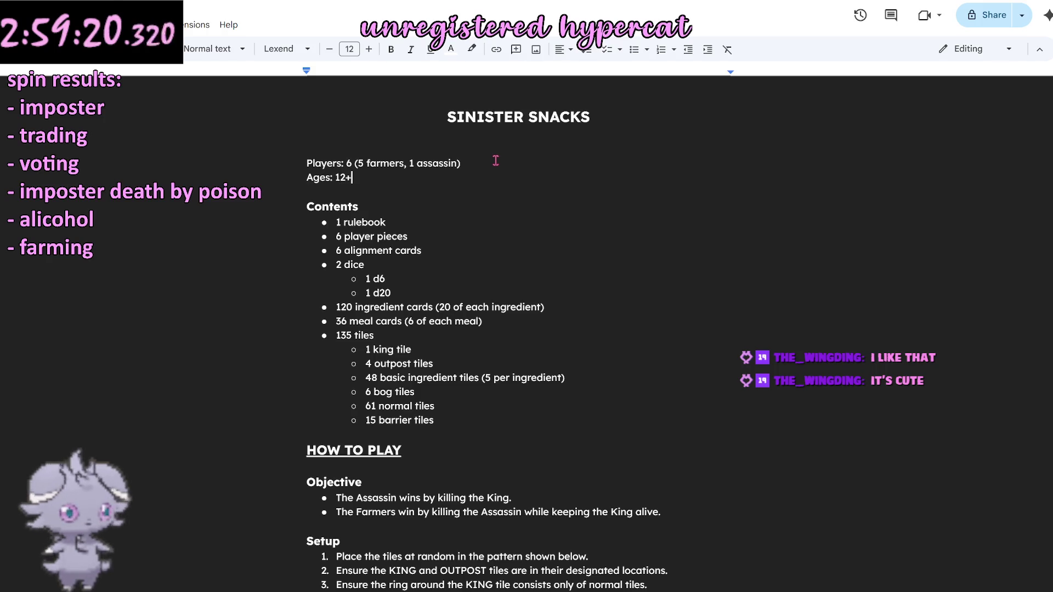
pyautogui.press('Return')
pyautogui.write('Pla')
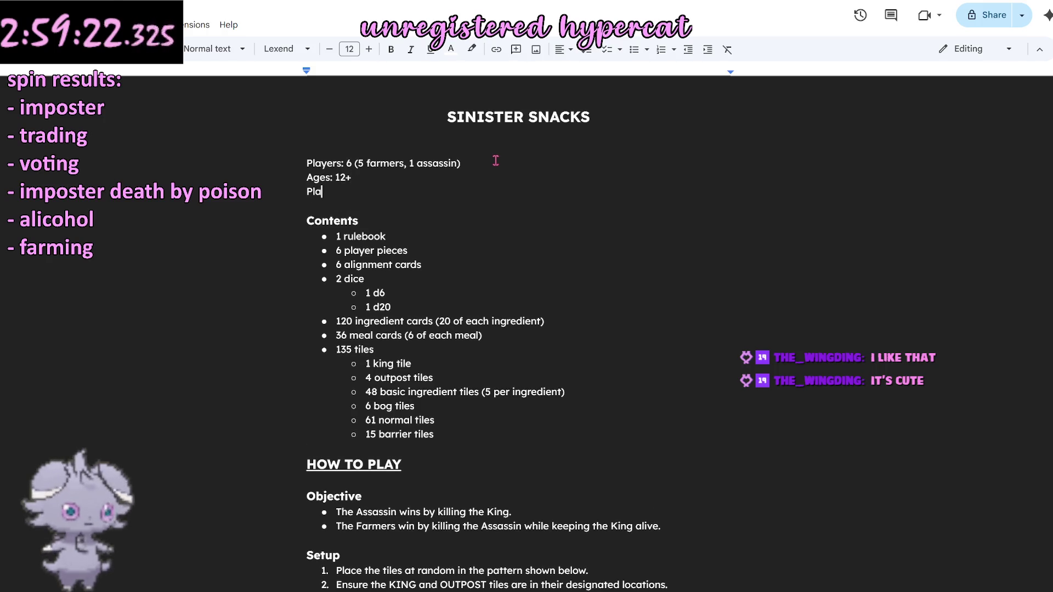
pyautogui.write('ytime: TBD')
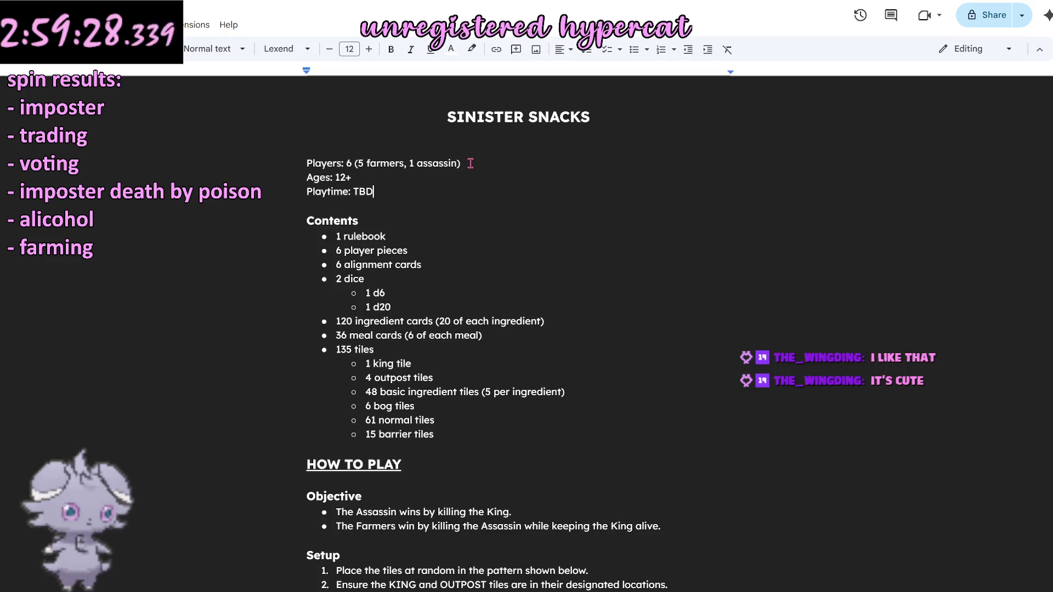
# Shorten the line to Players: 6 by deleting the farmers/assassin breakdown, and remove a blank line above it.
pyautogui.moveTo(468, 163); pyautogui.dragTo(355, 163)
pyautogui.press('BackSpace')
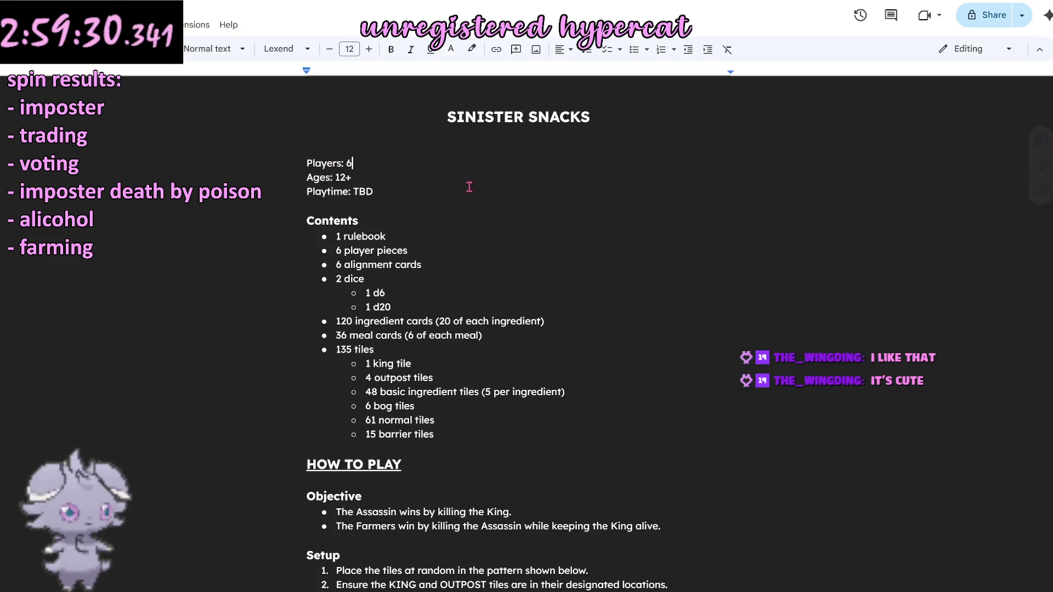
pyautogui.click(470, 210)
pyautogui.click(461, 155)
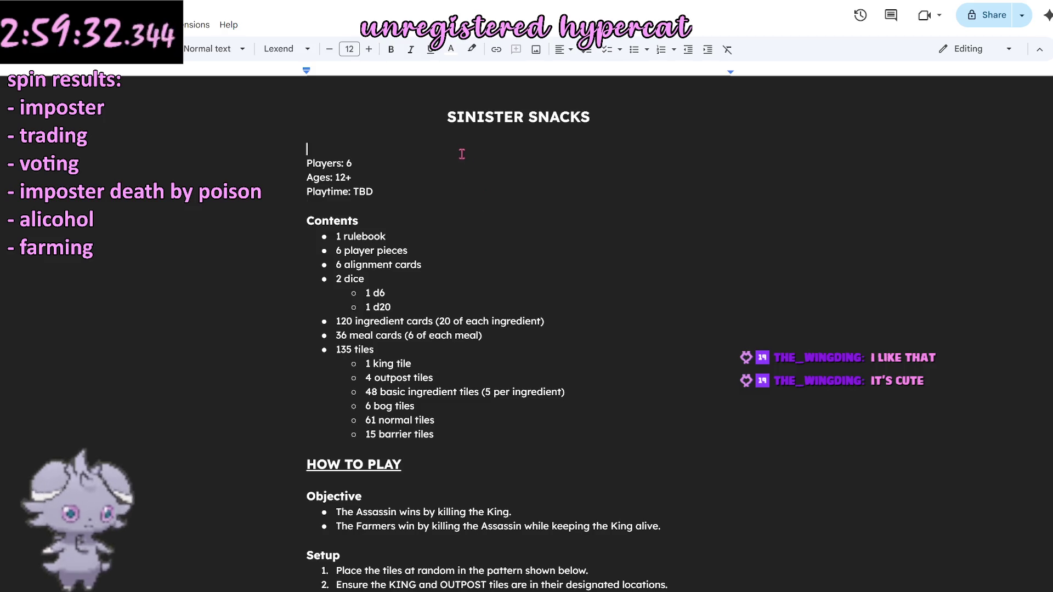
pyautogui.press('BackSpace')
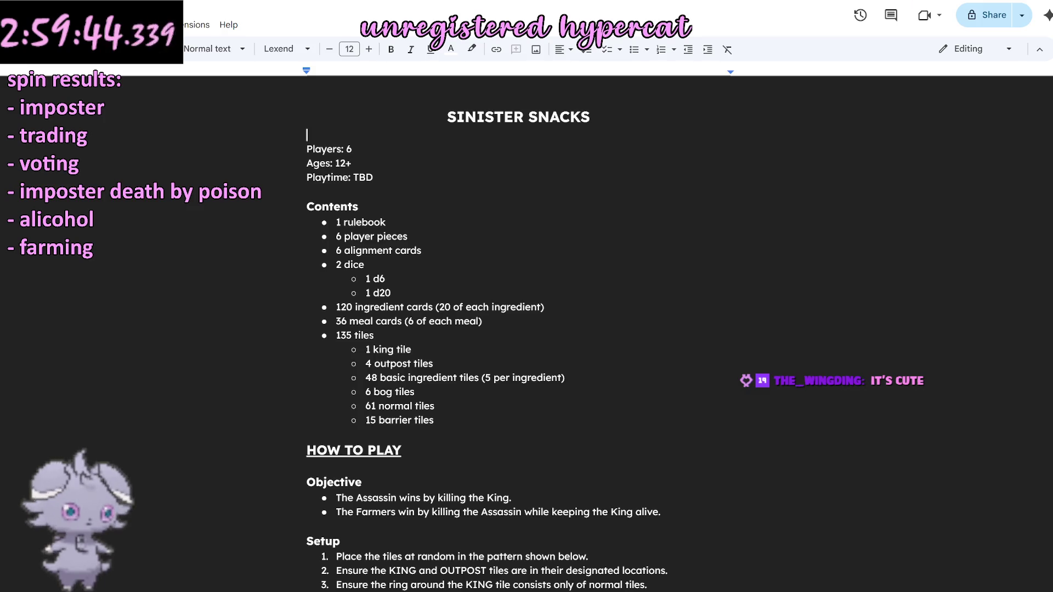
# Delete the empty line under the title so Players sits directly beneath it.
pyautogui.press('Delete')
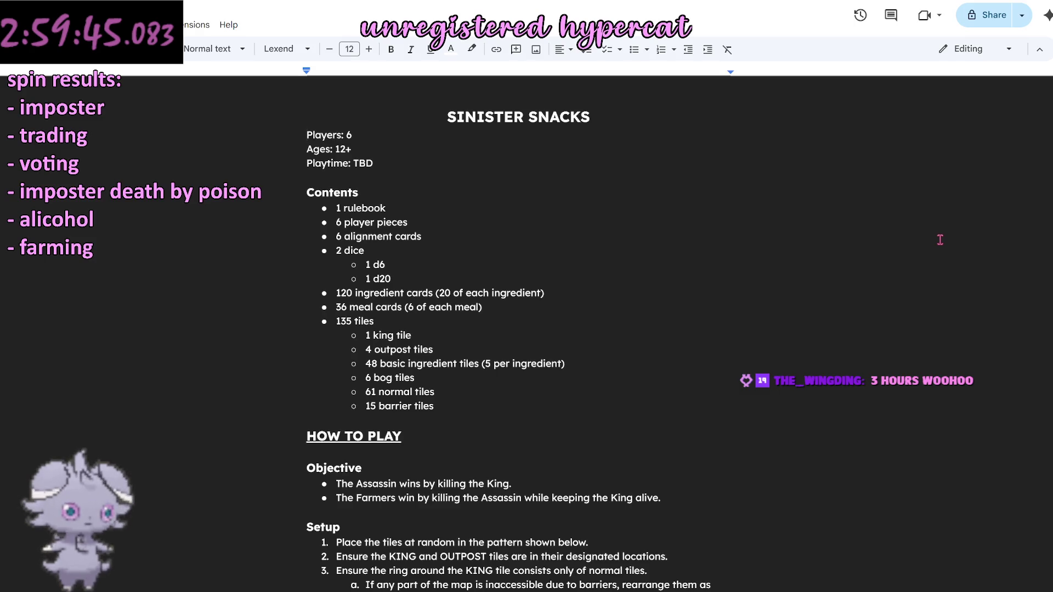
pyautogui.click(507, 404)
pyautogui.click(497, 420)
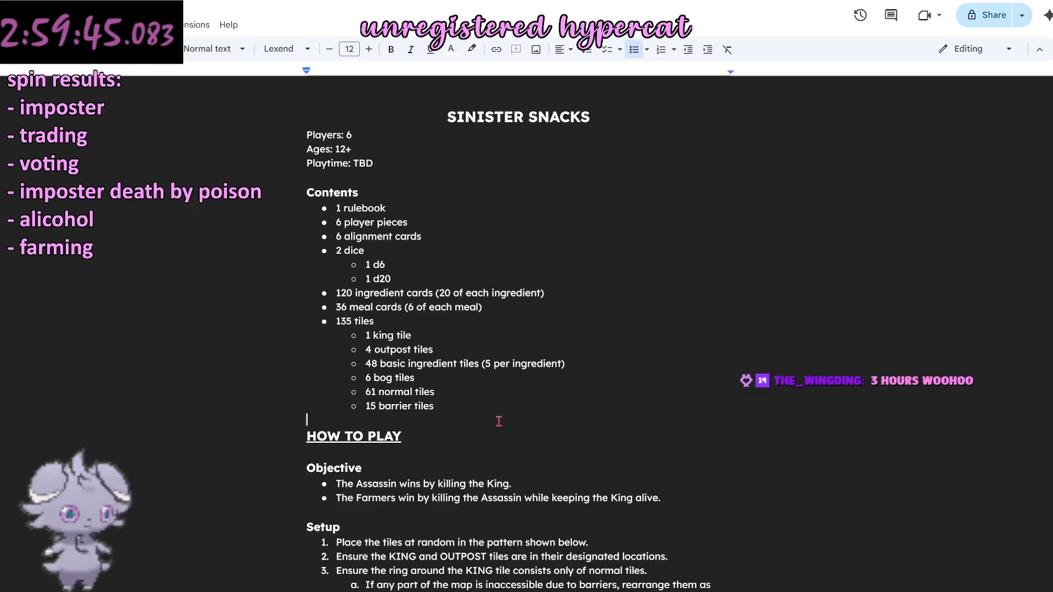
pyautogui.scroll(-3, 498, 421)
pyautogui.scroll(3, 498, 421)
pyautogui.scroll(-6, 498, 421)
pyautogui.scroll(-6, 497, 421)
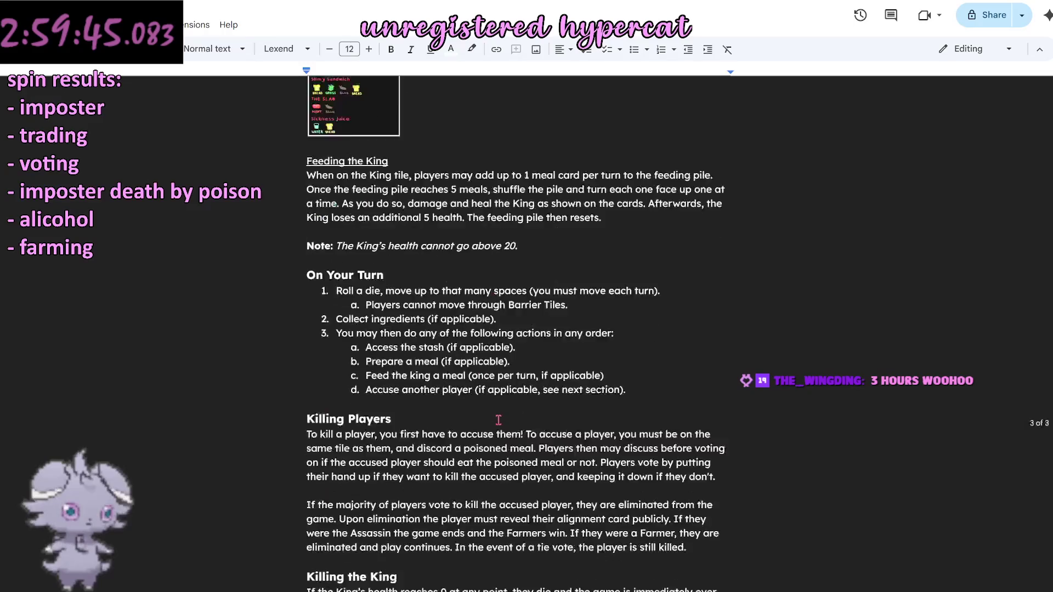
pyautogui.scroll(-1, 497, 420)
pyautogui.scroll(-5, 498, 420)
pyautogui.scroll(5, 497, 421)
pyautogui.scroll(7, 498, 420)
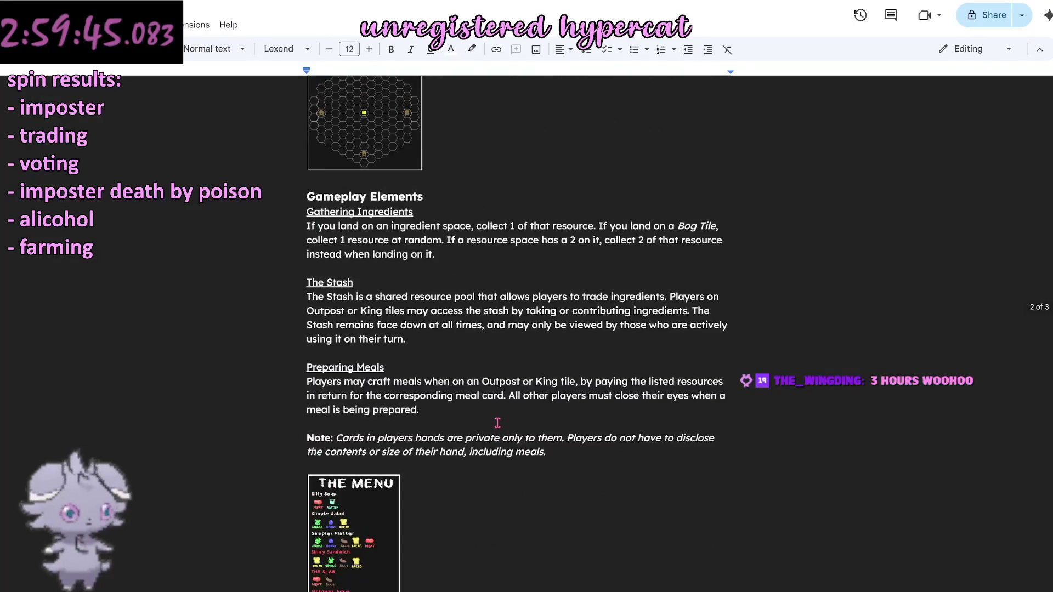
pyautogui.scroll(-4, 499, 427)
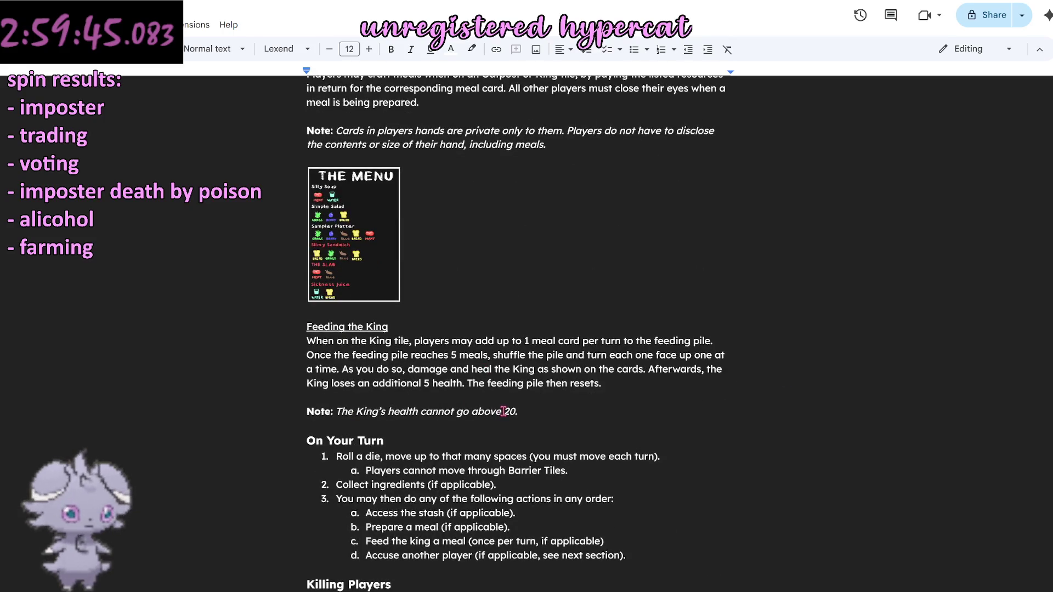
pyautogui.scroll(-2, 503, 412)
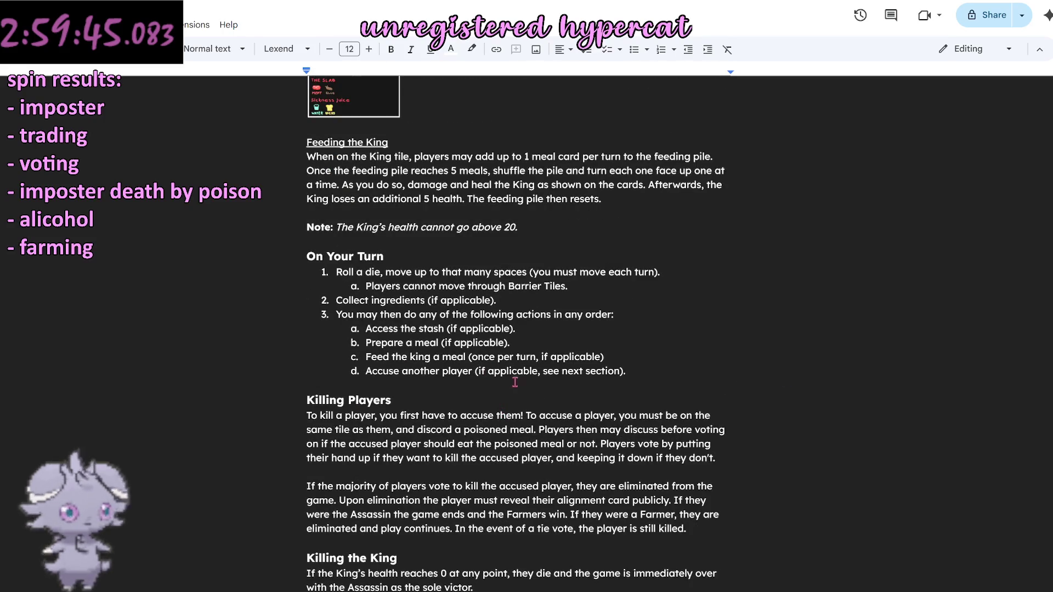
pyautogui.scroll(-1, 515, 383)
pyautogui.scroll(1, 498, 362)
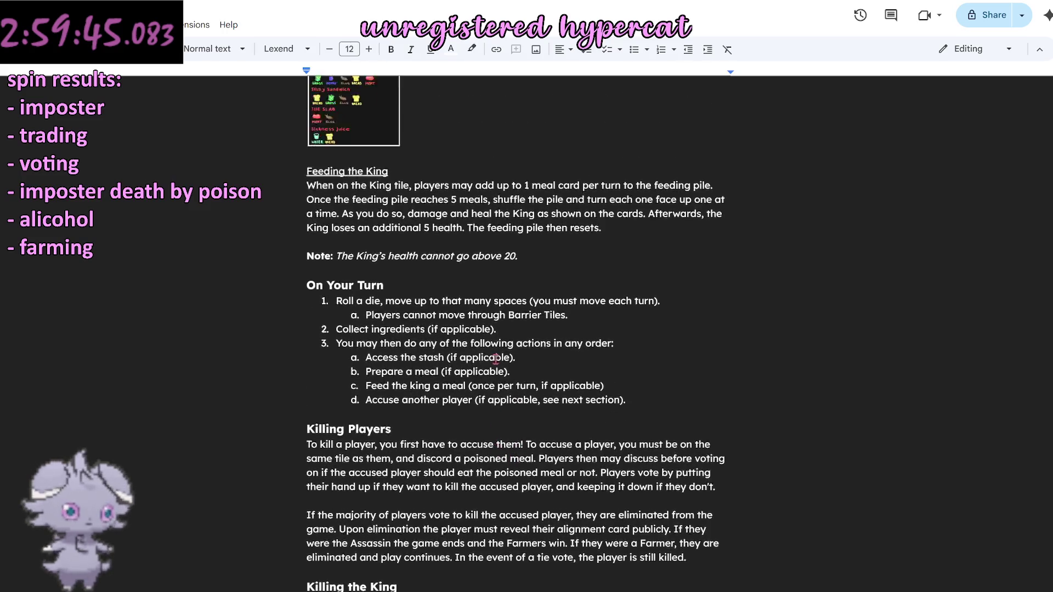
pyautogui.scroll(1, 497, 358)
pyautogui.scroll(5, 497, 358)
pyautogui.scroll(7, 493, 362)
pyautogui.scroll(3, 492, 364)
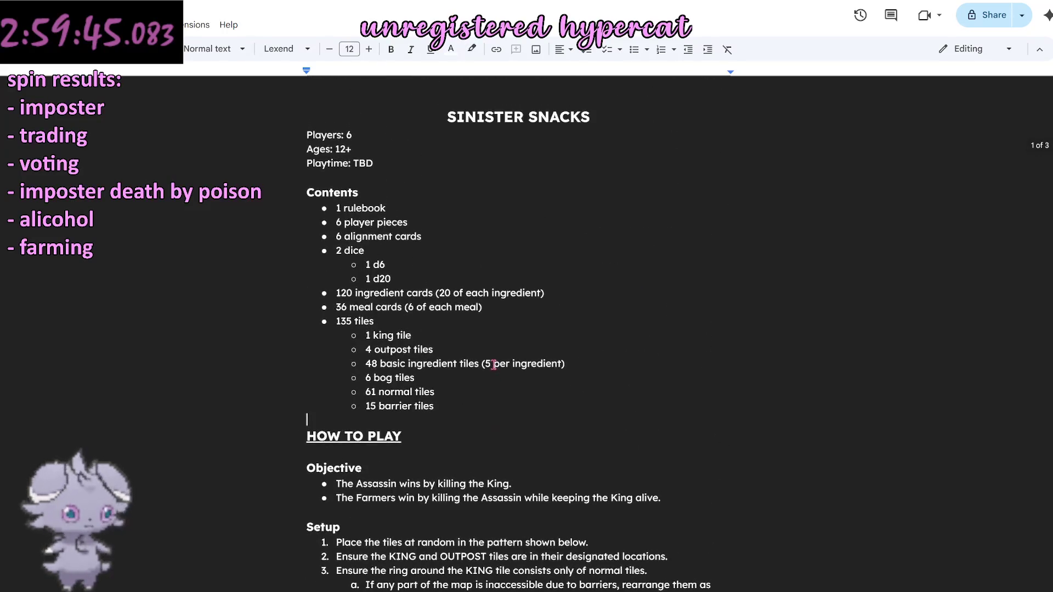
pyautogui.click(582, 217)
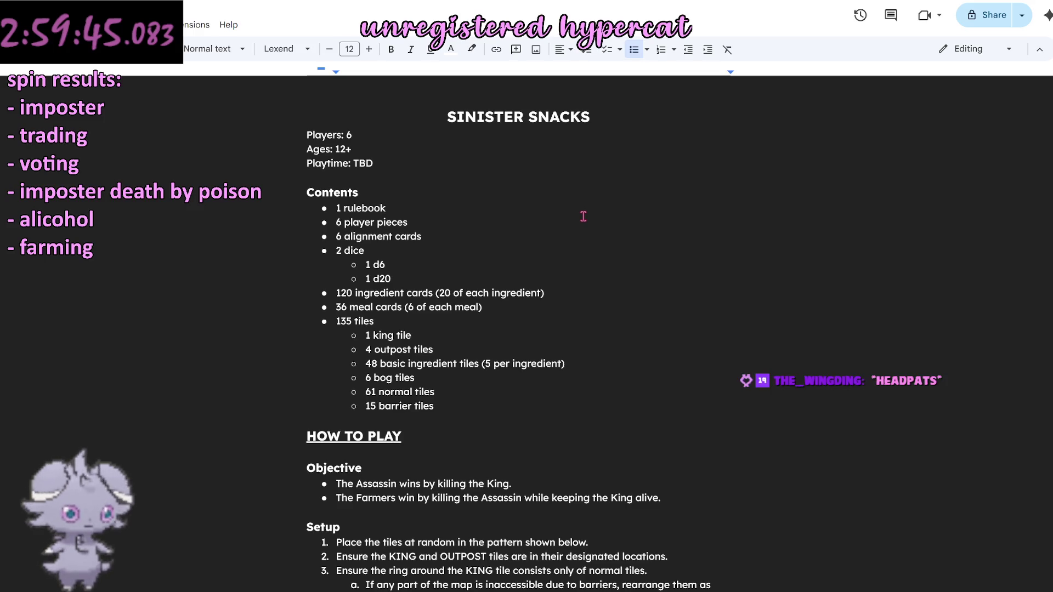
pyautogui.click(372, 163)
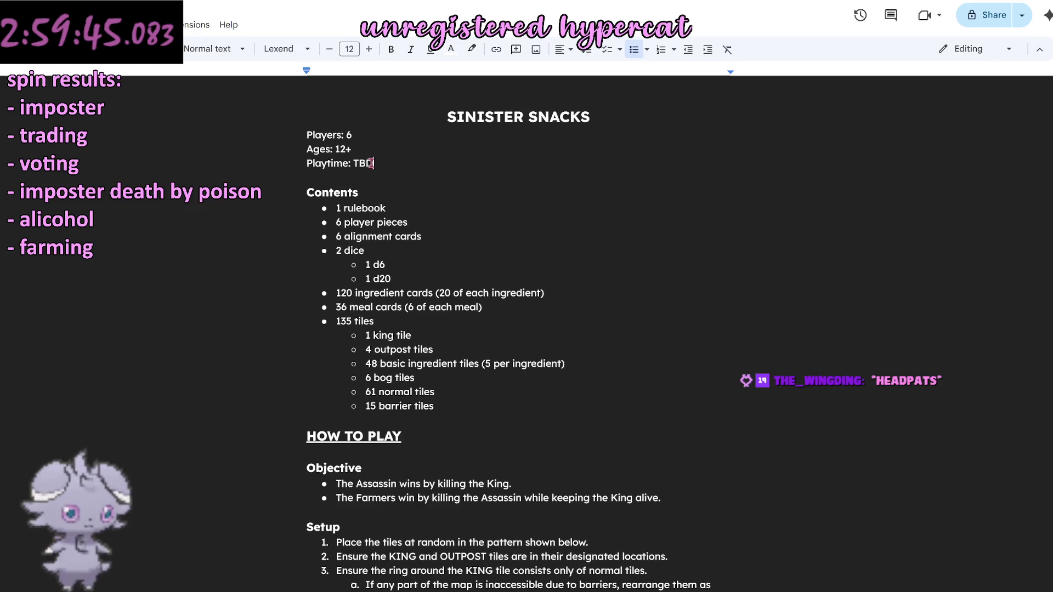
pyautogui.tripleClick(372, 163)
pyautogui.click(430, 162)
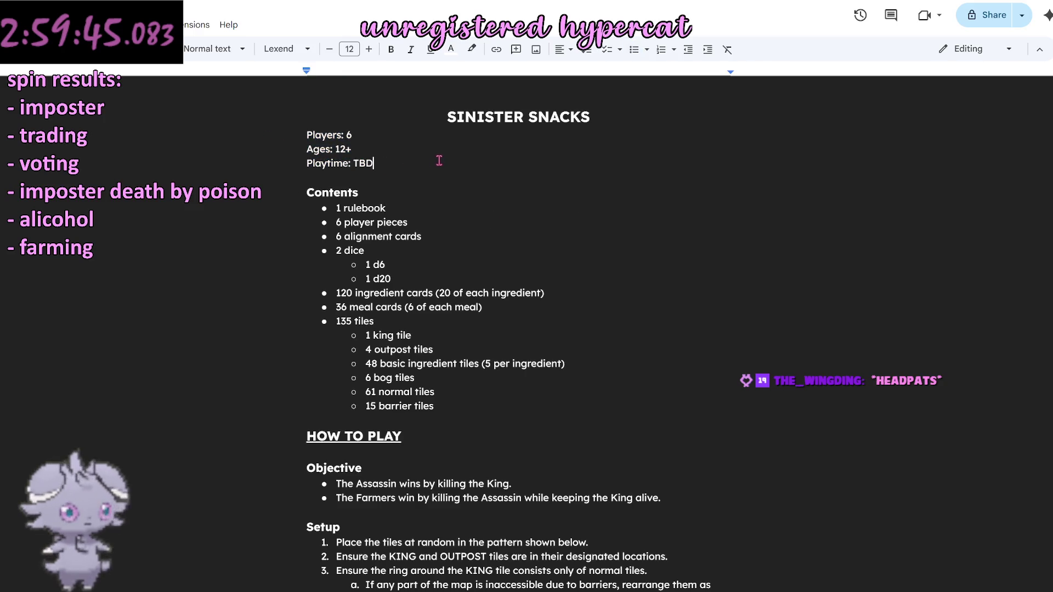